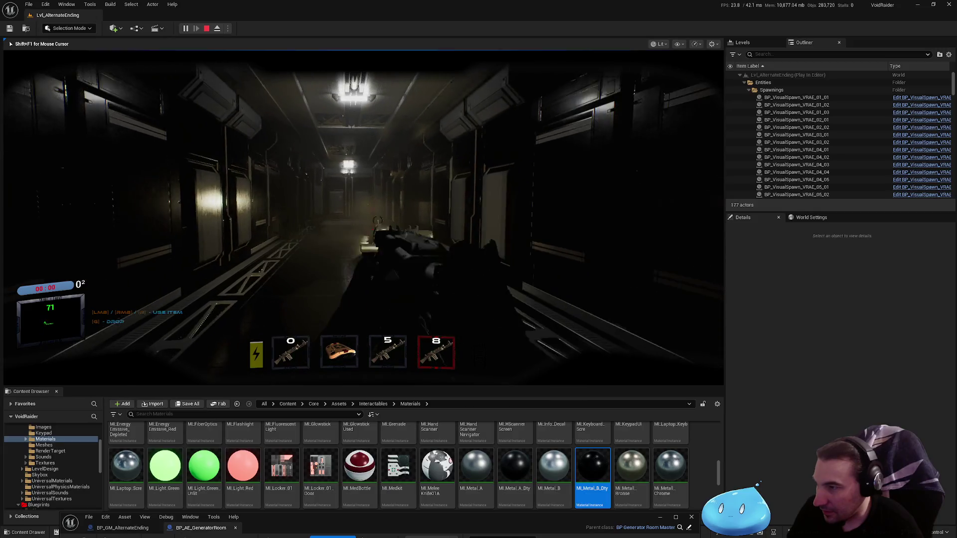
# Shoot the enemy down the corridor, switching between weapon slots 1 and 3 to keep firing.
pyautogui.click(362, 217)
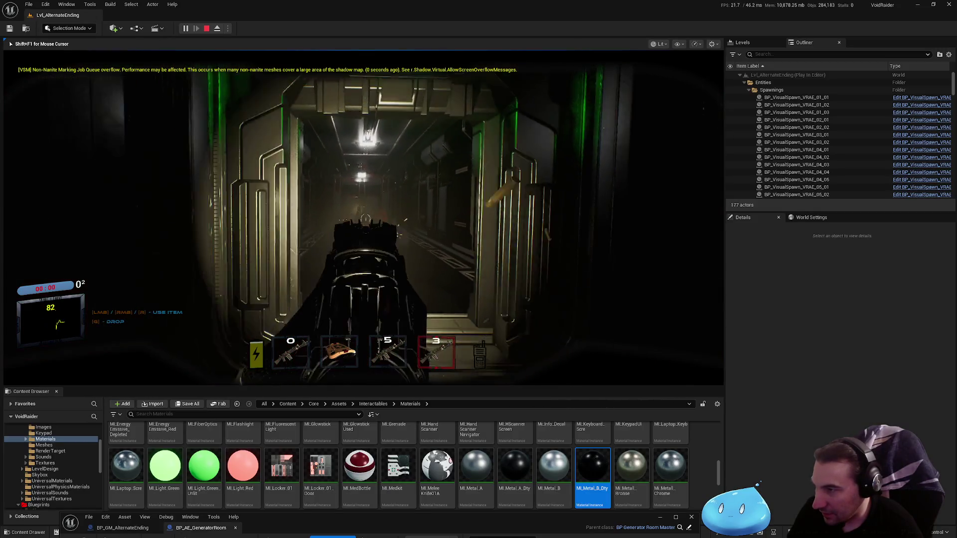
pyautogui.press('1')
pyautogui.press('3')
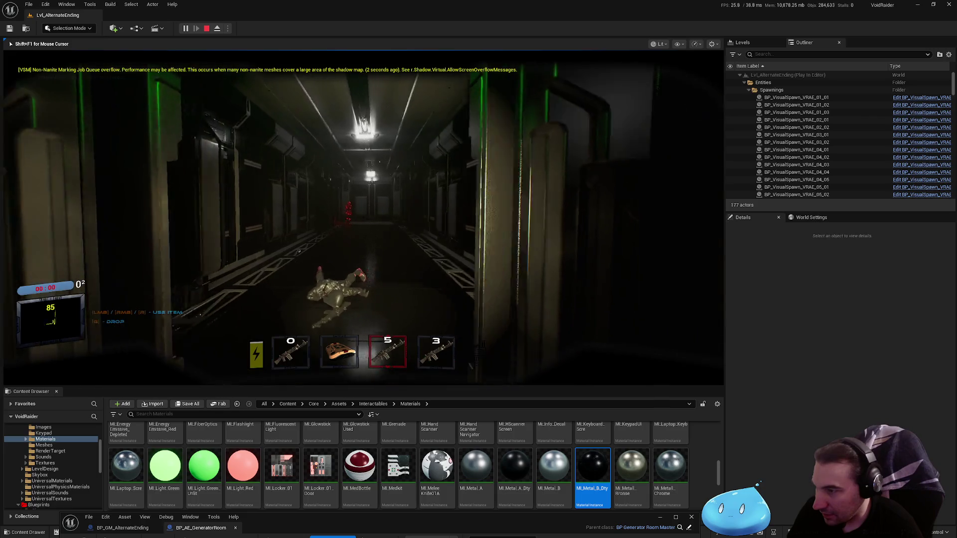
pyautogui.click(362, 216)
pyautogui.click(362, 217)
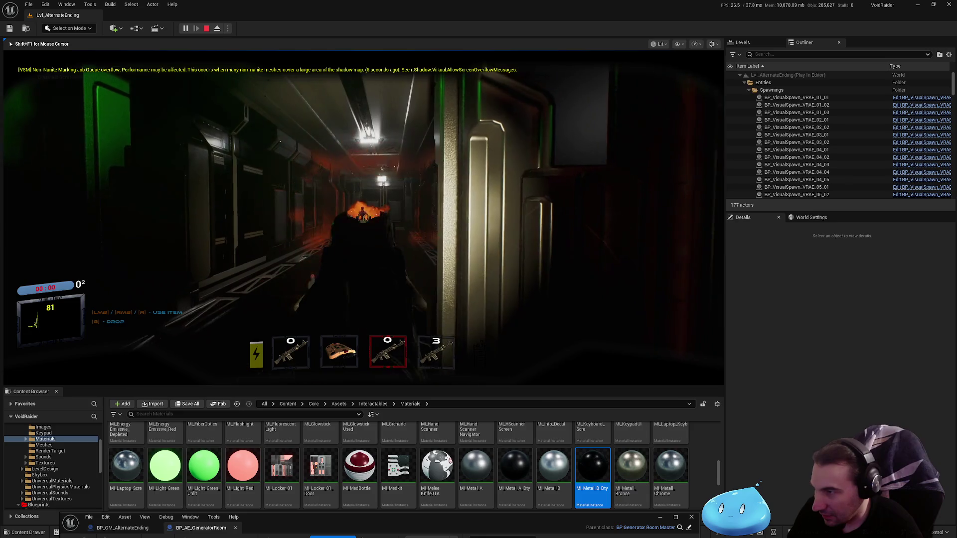
pyautogui.click(362, 217)
# Pick up the dropped rifle, equip it in slot 4, walk toward the lit door and fire.
pyautogui.press('f')
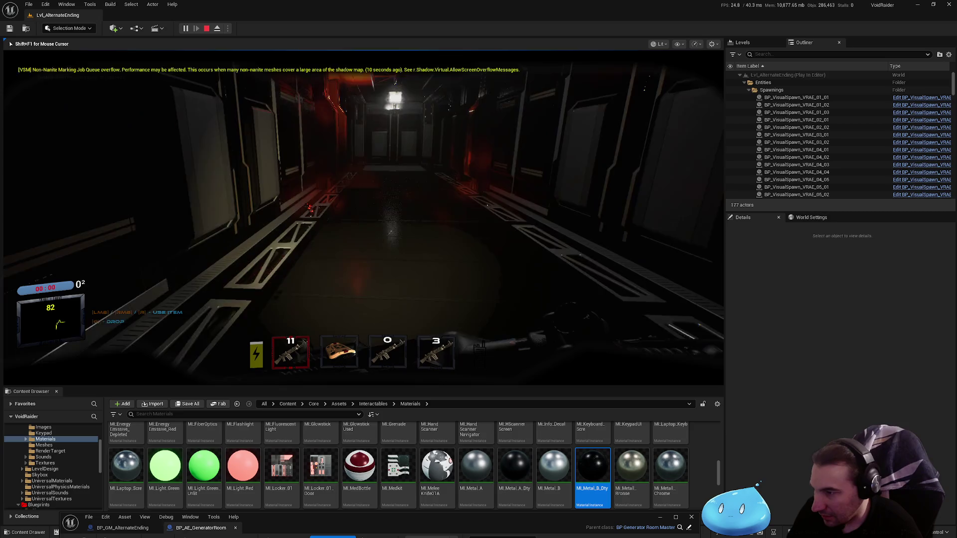
pyautogui.press('3')
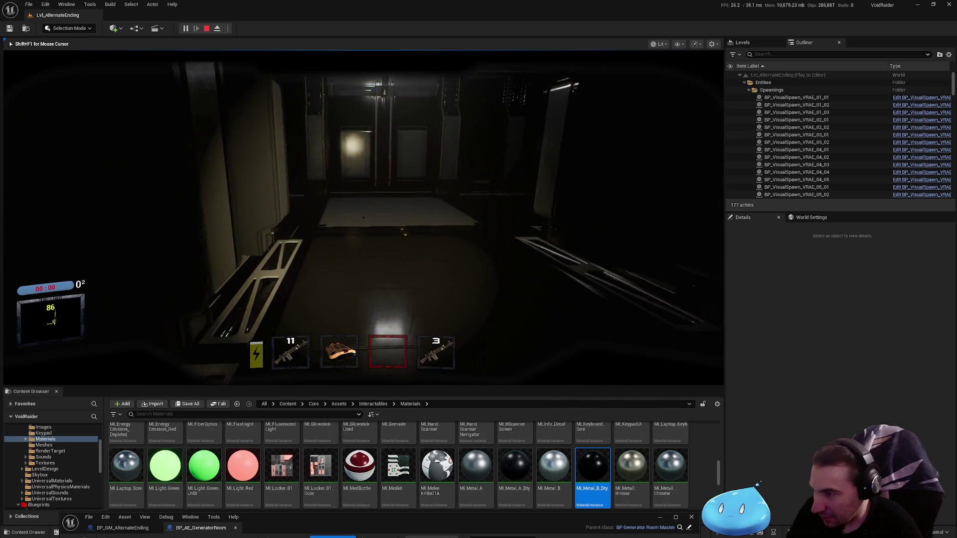
pyautogui.press('4')
pyautogui.press('w')
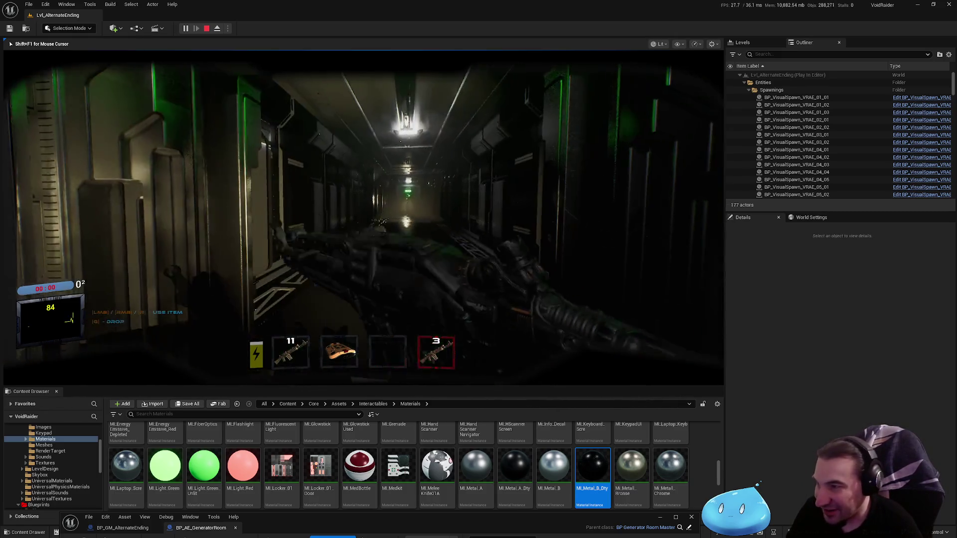
pyautogui.click(363, 217)
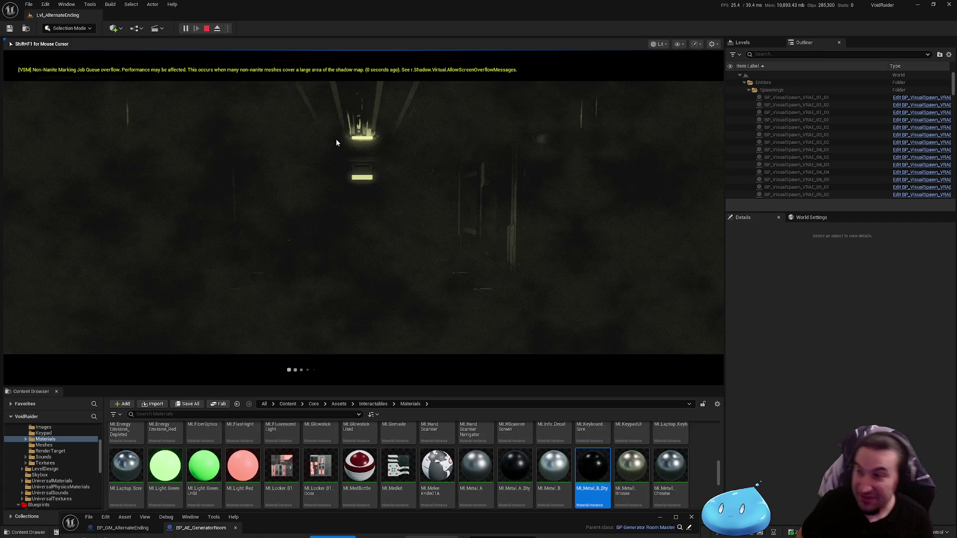
# Stop the play session and return to the level editor.
pyautogui.press('Escape')
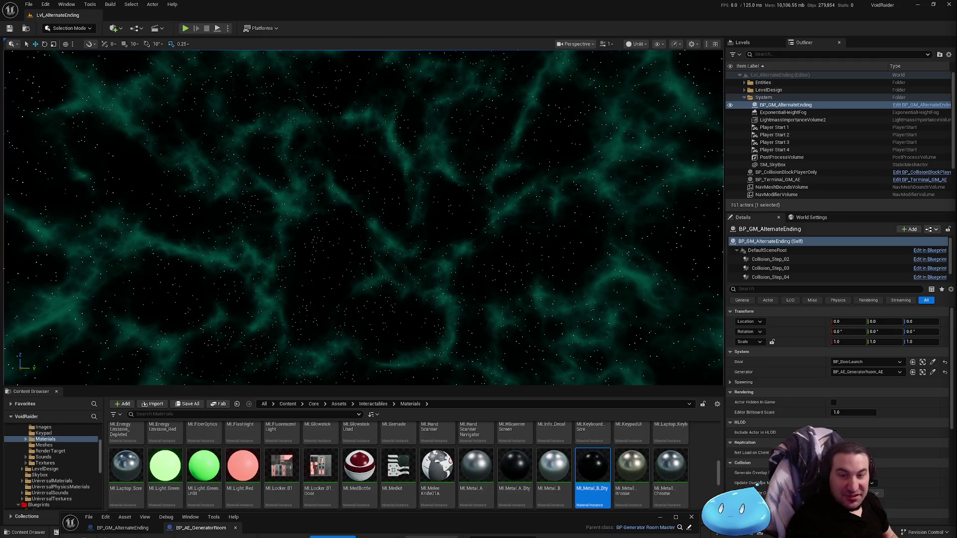
# Enable HLOD inclusion on the BP_GM_AlternateEnding actor.
pyautogui.click(834, 434)
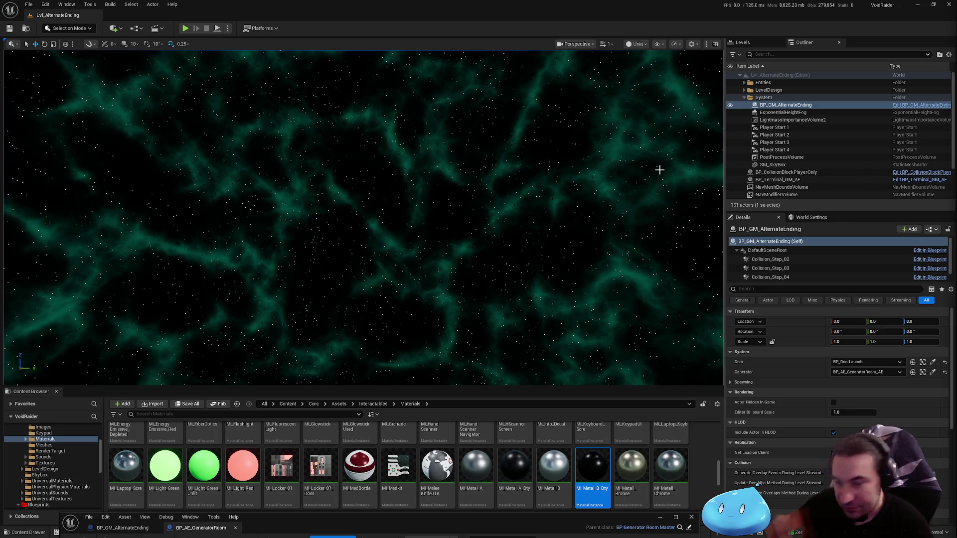
# Frame the viewport on the game mode actor and bring up the BP_AE_GeneratorRoom blueprint window.
pyautogui.press('f')
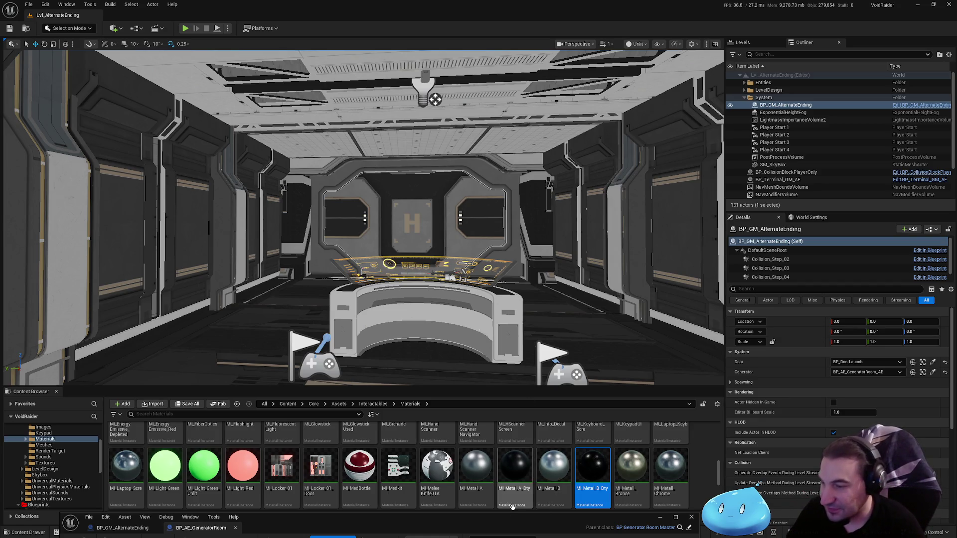
pyautogui.moveTo(524, 518); pyautogui.dragTo(503, 134)
# Maximize the blueprint, clear the Details filter, and pan to the SpawnActor and upper event chains.
pyautogui.doubleClick(503, 134)
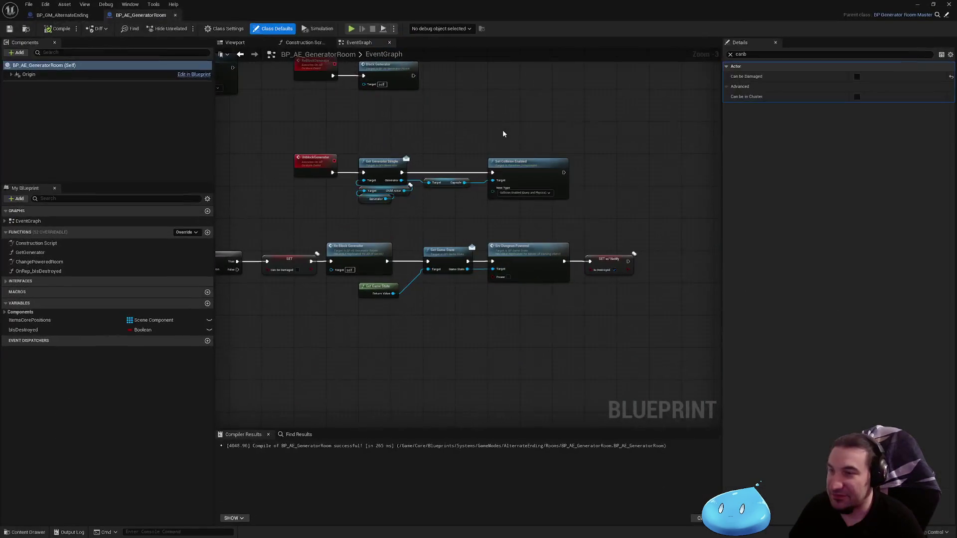
pyautogui.click(731, 54)
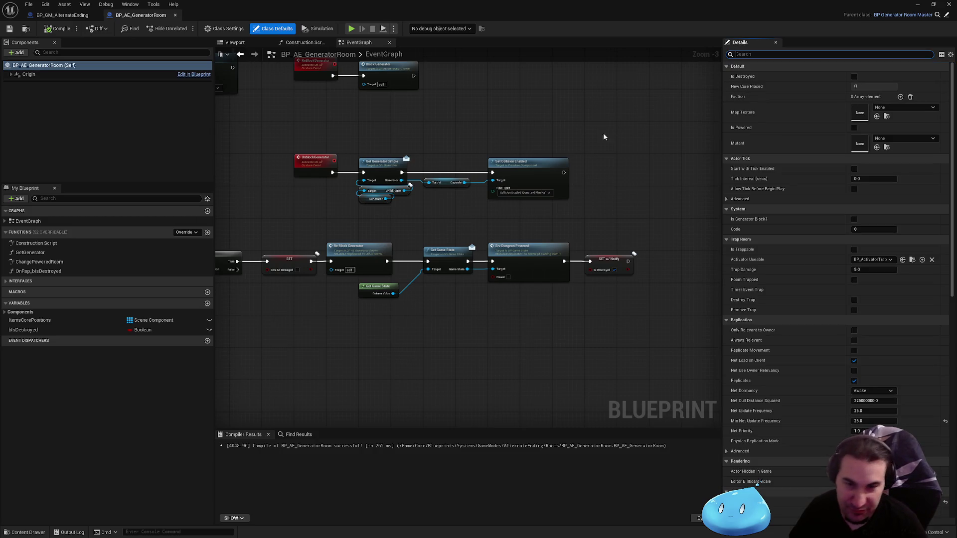
pyautogui.moveTo(487, 148); pyautogui.dragTo(452, 196)
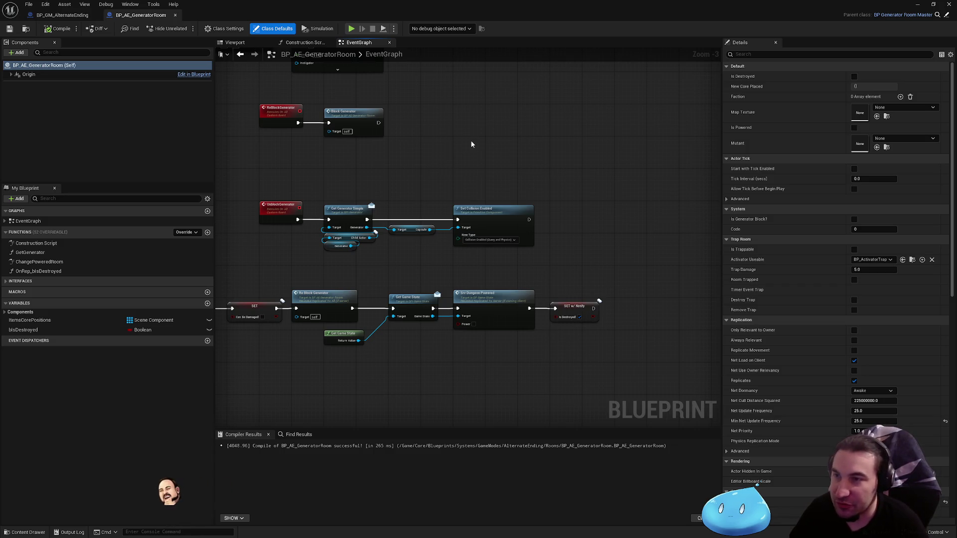
pyautogui.moveTo(426, 171); pyautogui.dragTo(537, 281)
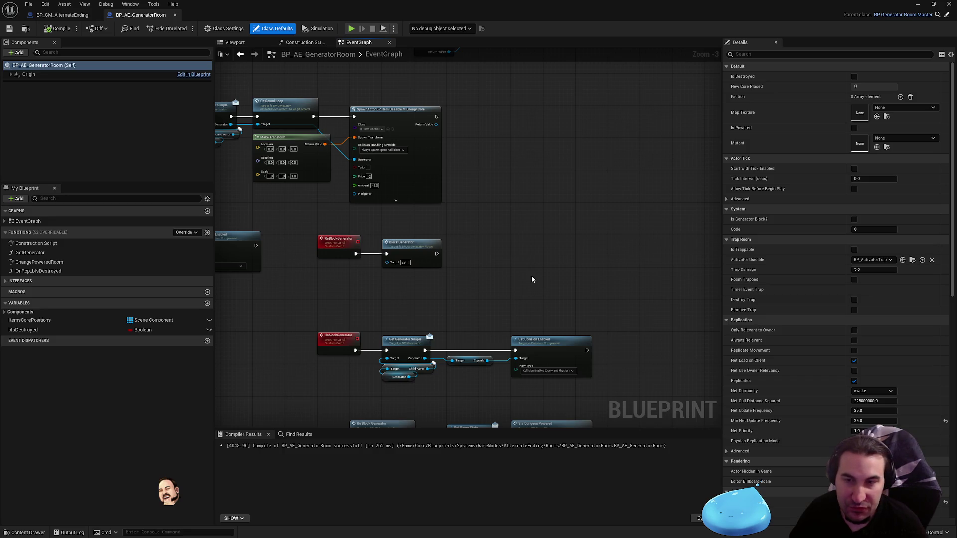
pyautogui.moveTo(532, 280); pyautogui.dragTo(590, 298)
pyautogui.scroll(1, 591, 298)
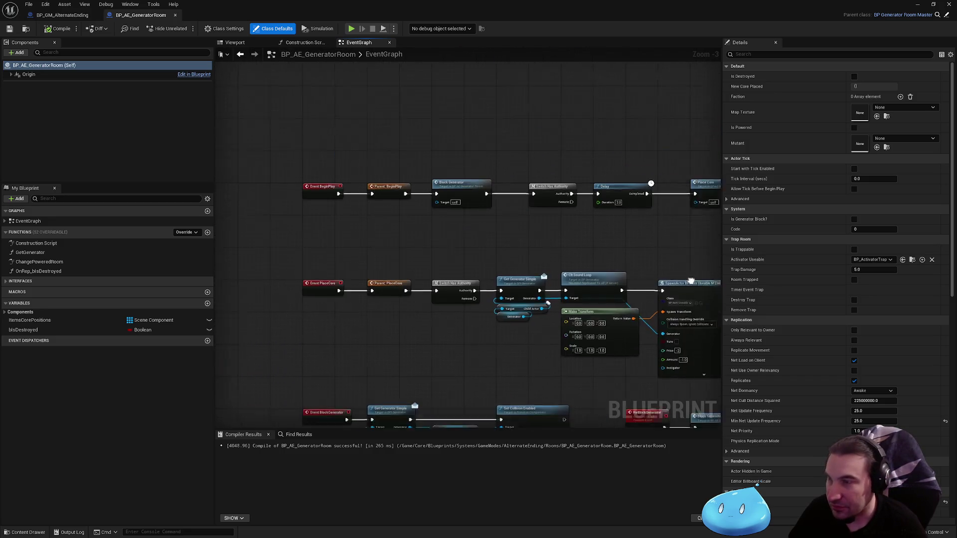
pyautogui.moveTo(570, 224); pyautogui.dragTo(222, 211)
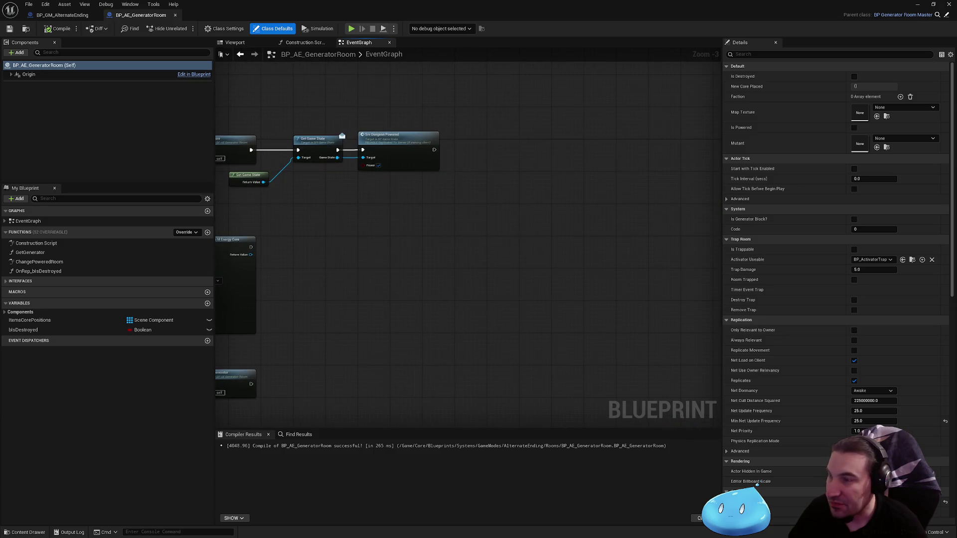
pyautogui.moveTo(439, 233); pyautogui.dragTo(476, 243)
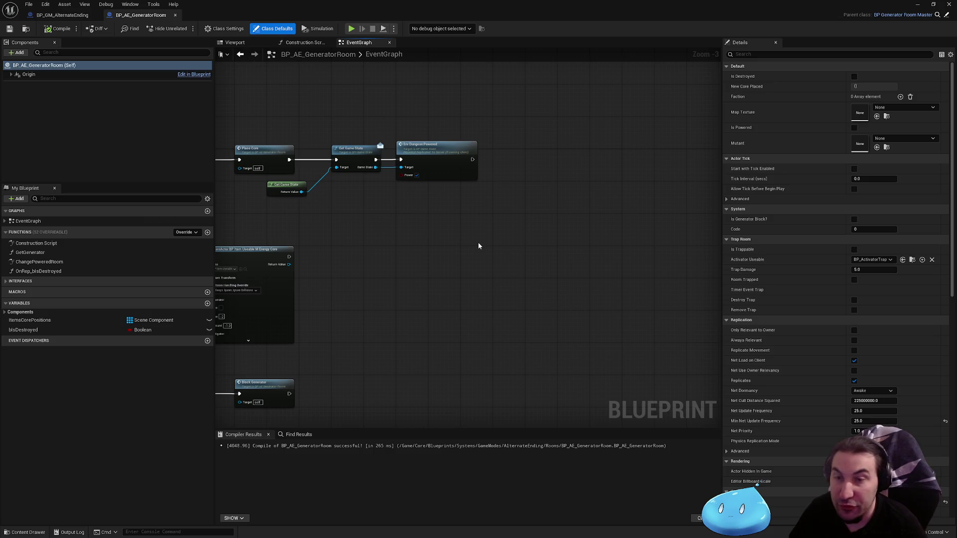
pyautogui.moveTo(479, 245); pyautogui.dragTo(501, 235)
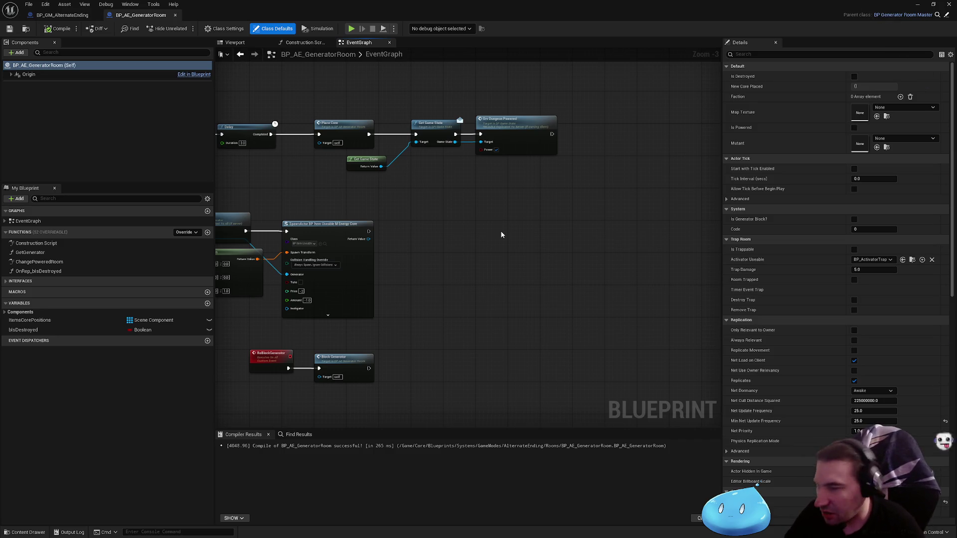
pyautogui.moveTo(431, 186); pyautogui.dragTo(513, 242)
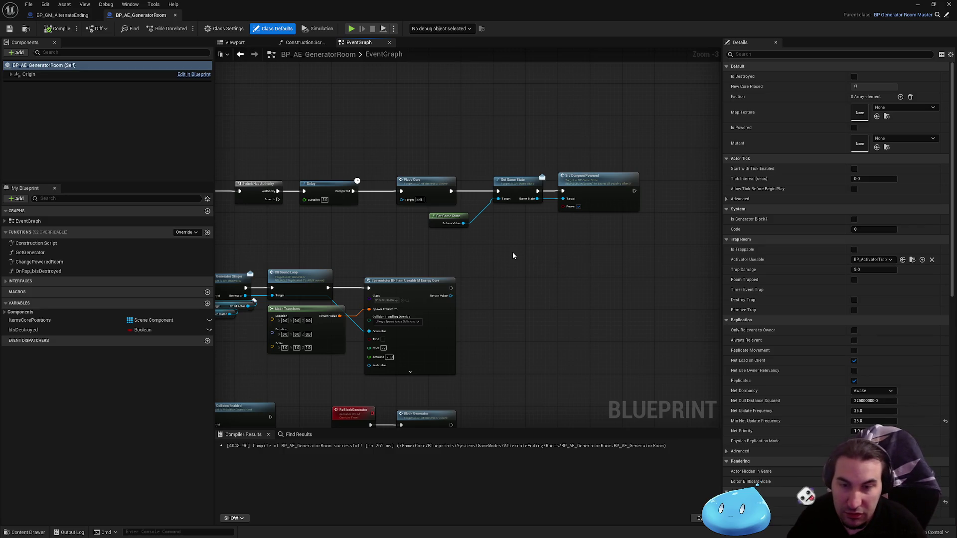
pyautogui.moveTo(476, 217); pyautogui.dragTo(556, 292)
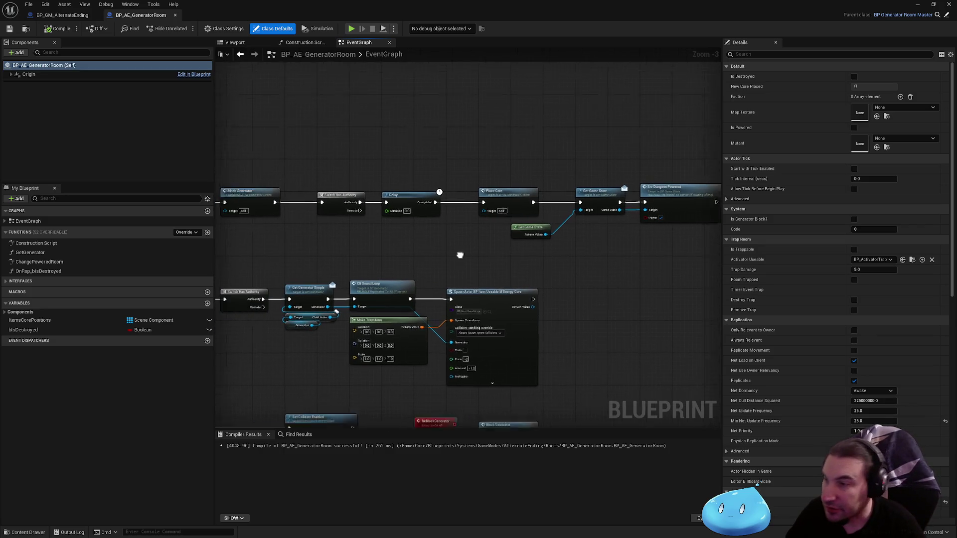
pyautogui.scroll(1, 459, 256)
pyautogui.scroll(1, 566, 257)
pyautogui.scroll(1, 423, 246)
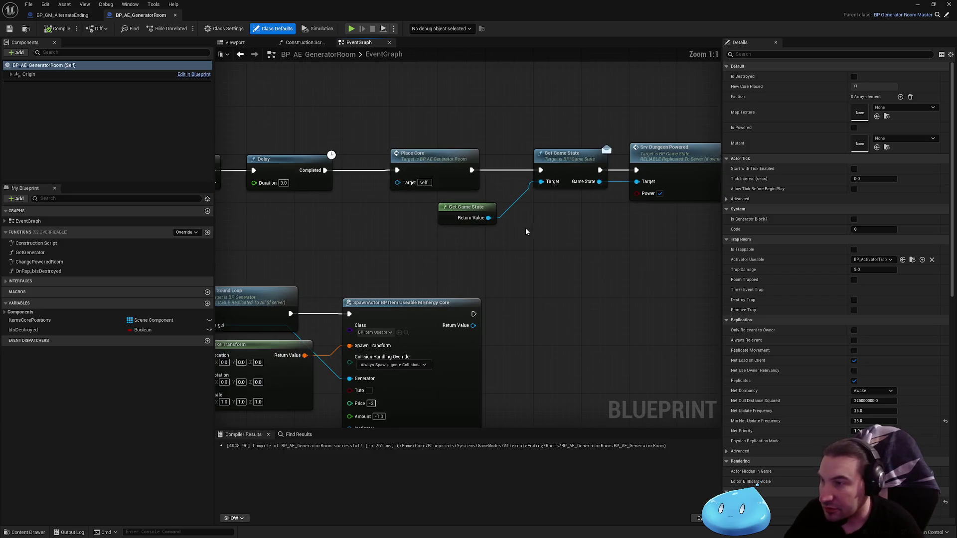
pyautogui.moveTo(526, 231)
pyautogui.mouseDown()
pyautogui.moveTo(410, 254)
pyautogui.moveTo(433, 260)
pyautogui.mouseUp()
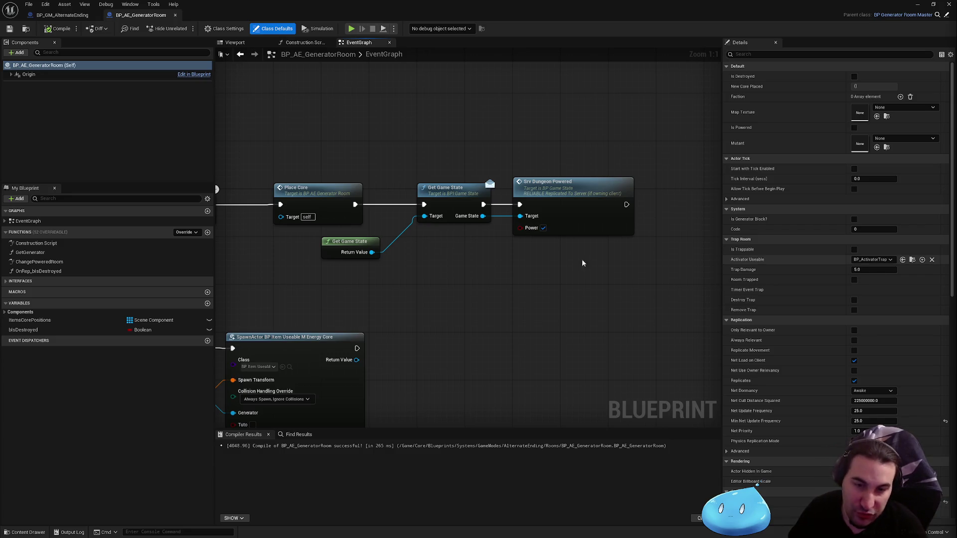
pyautogui.moveTo(545, 312)
pyautogui.mouseDown()
pyautogui.moveTo(468, 310)
pyautogui.moveTo(539, 307)
pyautogui.mouseUp()
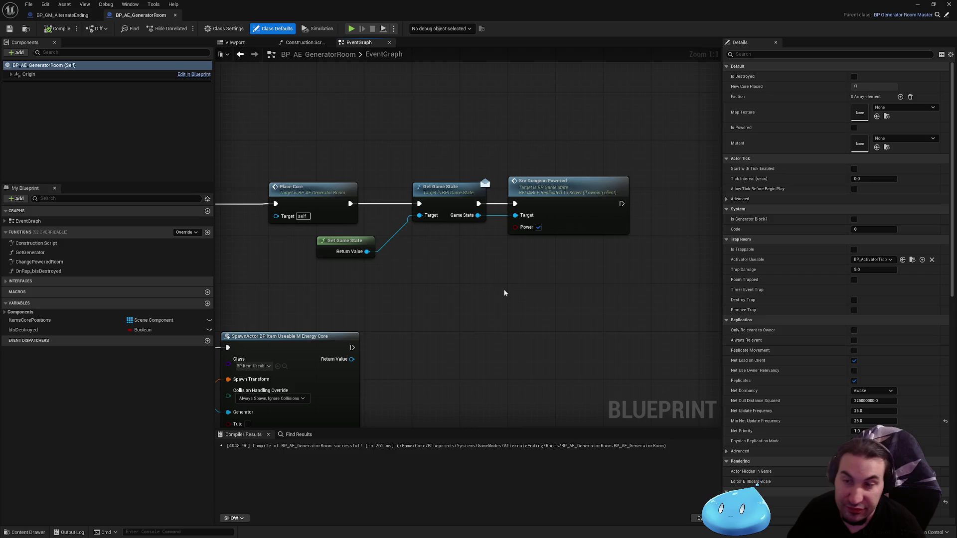
pyautogui.moveTo(500, 296)
pyautogui.mouseDown()
pyautogui.moveTo(450, 330)
pyautogui.moveTo(476, 313)
pyautogui.moveTo(465, 325)
pyautogui.moveTo(485, 316)
pyautogui.moveTo(475, 315)
pyautogui.moveTo(482, 324)
pyautogui.moveTo(494, 301)
pyautogui.moveTo(481, 310)
pyautogui.mouseUp()
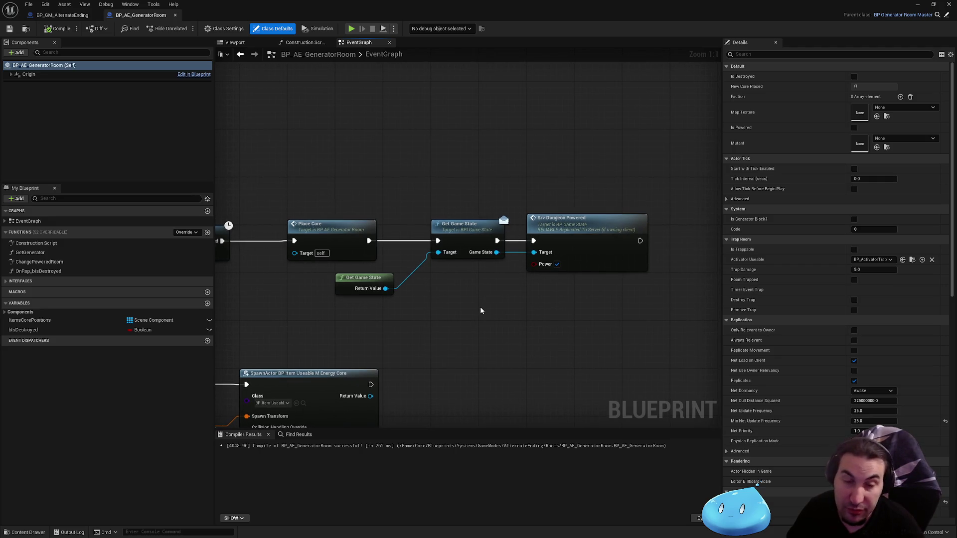
pyautogui.scroll(-1, 481, 307)
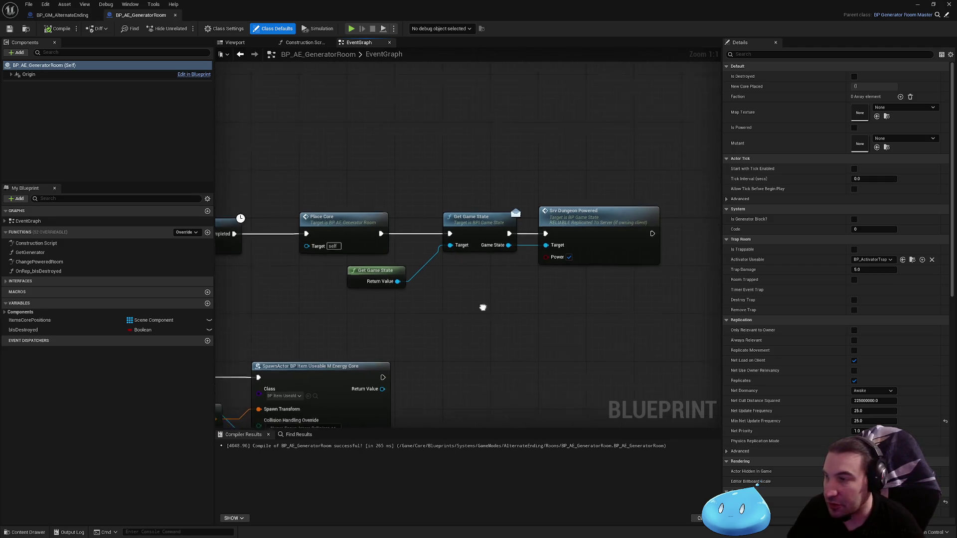
pyautogui.scroll(-2, 481, 299)
pyautogui.moveTo(481, 252)
pyautogui.mouseDown()
pyautogui.moveTo(561, 258)
pyautogui.moveTo(622, 248)
pyautogui.moveTo(569, 202)
pyautogui.moveTo(482, 185)
pyautogui.moveTo(519, 166)
pyautogui.mouseUp()
pyautogui.scroll(-2, 560, 259)
pyautogui.scroll(-1, 506, 203)
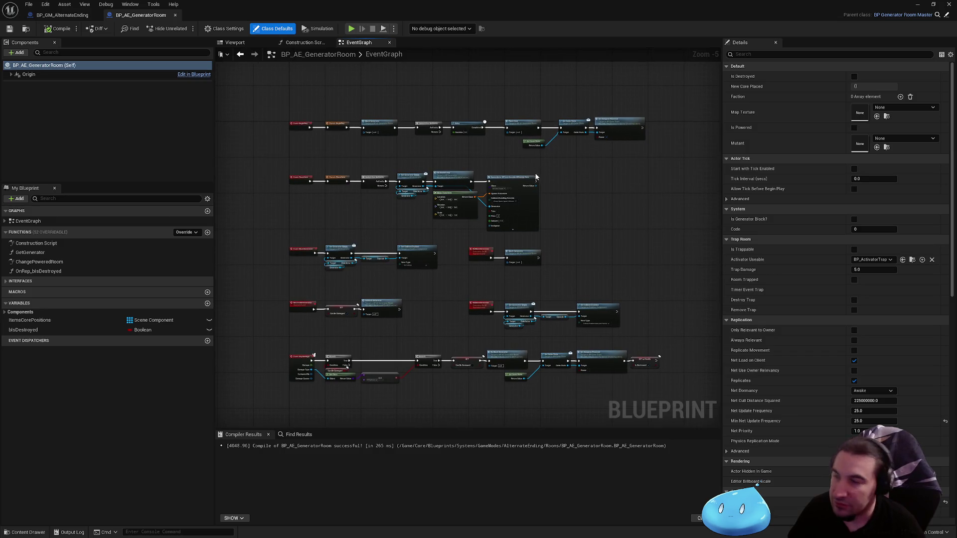
pyautogui.scroll(1, 537, 175)
pyautogui.moveTo(618, 198)
pyautogui.mouseDown()
pyautogui.moveTo(715, 167)
pyautogui.moveTo(630, 165)
pyautogui.moveTo(628, 154)
pyautogui.mouseUp()
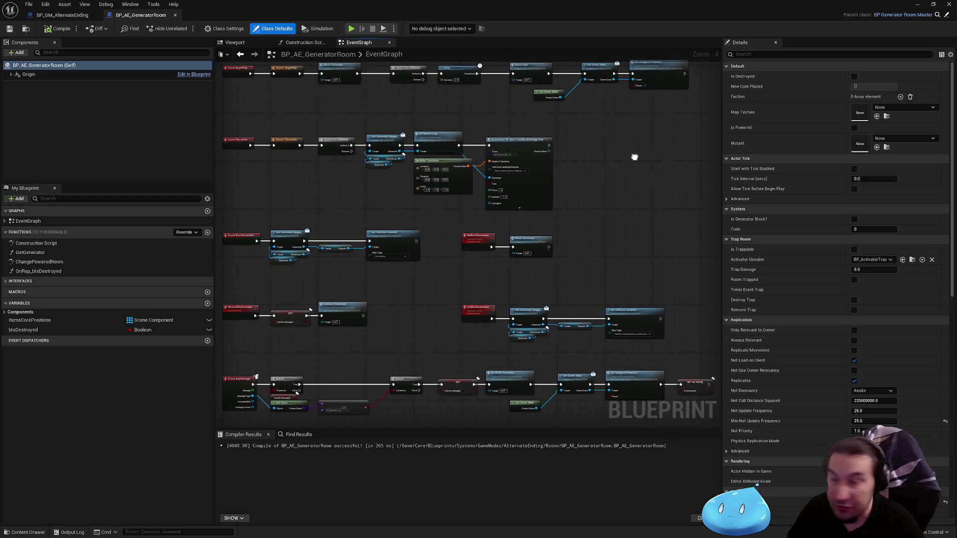
pyautogui.scroll(-1, 633, 160)
pyautogui.scroll(1, 619, 183)
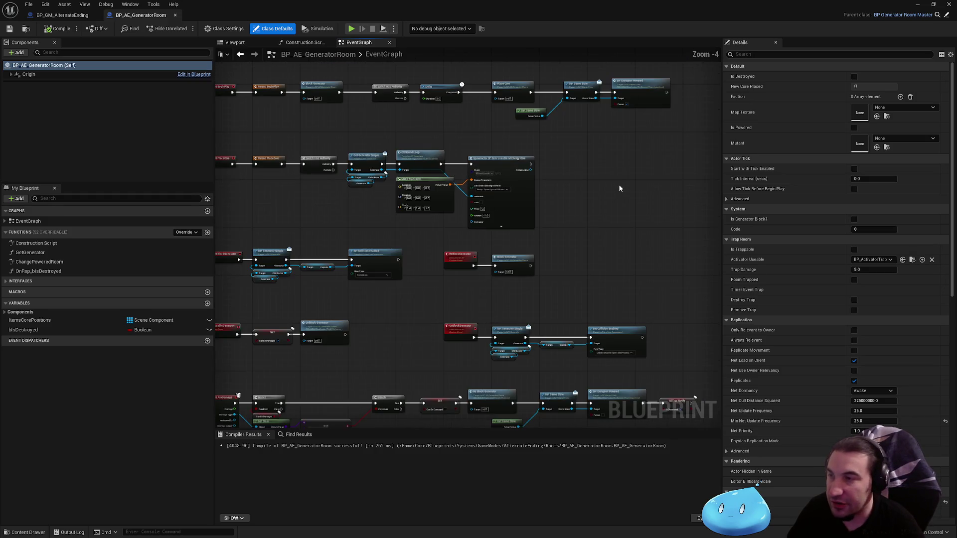
pyautogui.moveTo(621, 184)
pyautogui.mouseDown()
pyautogui.moveTo(631, 214)
pyautogui.moveTo(638, 163)
pyautogui.moveTo(584, 152)
pyautogui.moveTo(662, 145)
pyautogui.moveTo(651, 156)
pyautogui.moveTo(676, 225)
pyautogui.moveTo(643, 206)
pyautogui.moveTo(648, 171)
pyautogui.moveTo(634, 173)
pyautogui.mouseUp()
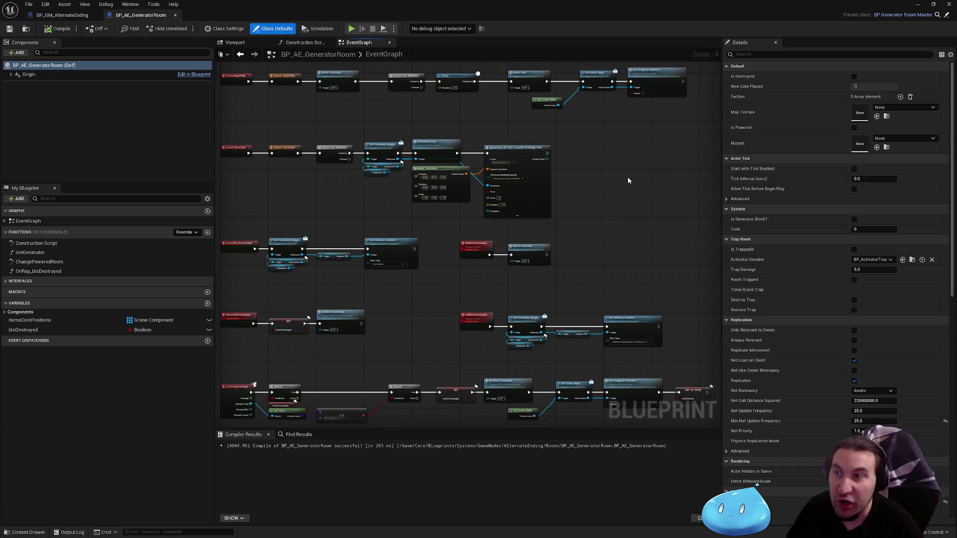
pyautogui.moveTo(627, 177)
pyautogui.mouseDown()
pyautogui.moveTo(676, 157)
pyautogui.moveTo(621, 167)
pyautogui.moveTo(585, 197)
pyautogui.mouseUp()
pyautogui.scroll(-1, 664, 163)
pyautogui.scroll(1, 585, 196)
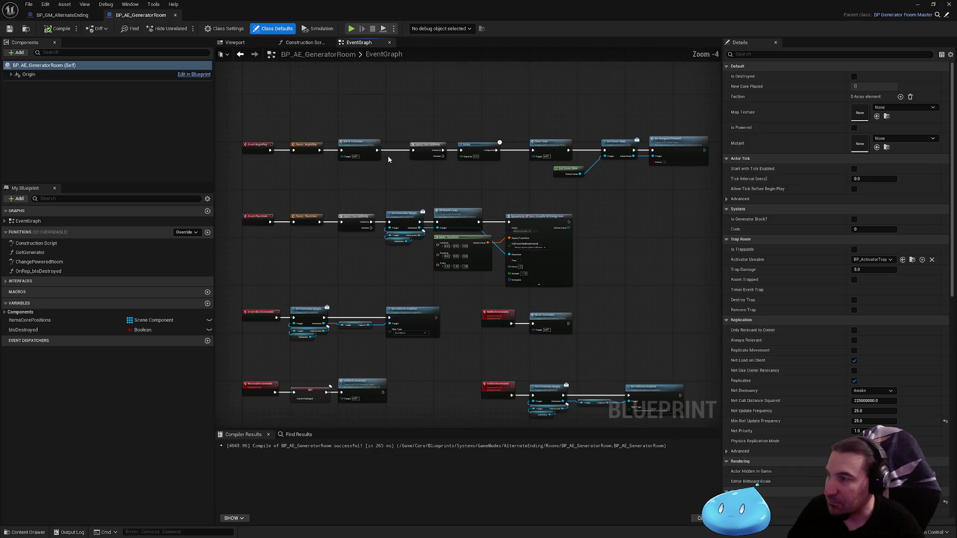
pyautogui.moveTo(536, 216)
pyautogui.mouseDown()
pyautogui.moveTo(530, 183)
pyautogui.moveTo(579, 173)
pyautogui.mouseUp()
pyautogui.scroll(-1, 576, 170)
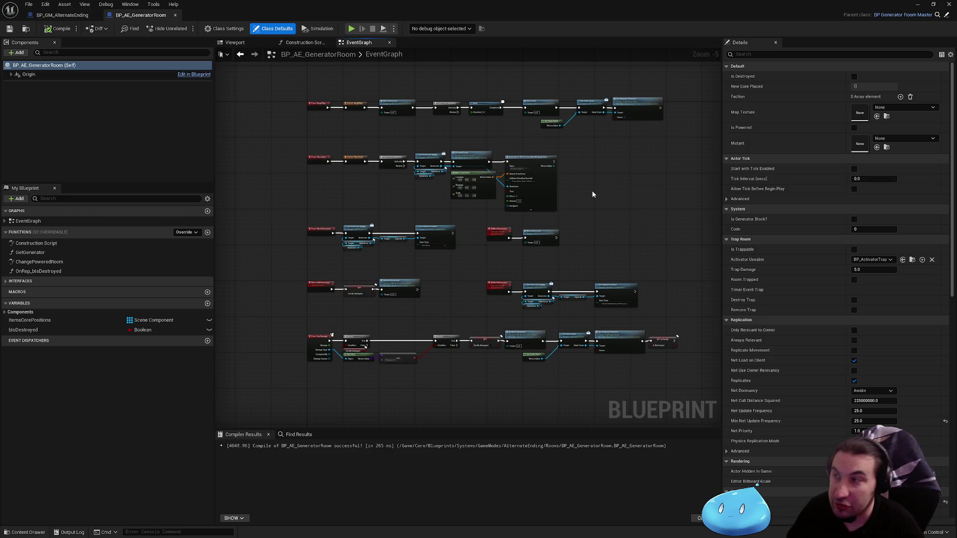
pyautogui.scroll(1, 593, 194)
pyautogui.moveTo(592, 194)
pyautogui.mouseDown()
pyautogui.moveTo(594, 231)
pyautogui.moveTo(610, 187)
pyautogui.mouseUp()
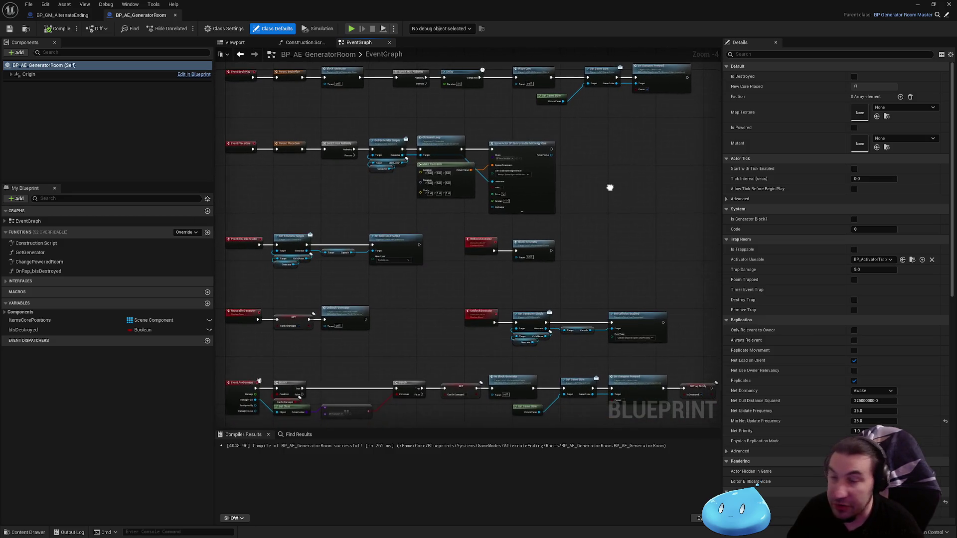
pyautogui.scroll(-1, 596, 210)
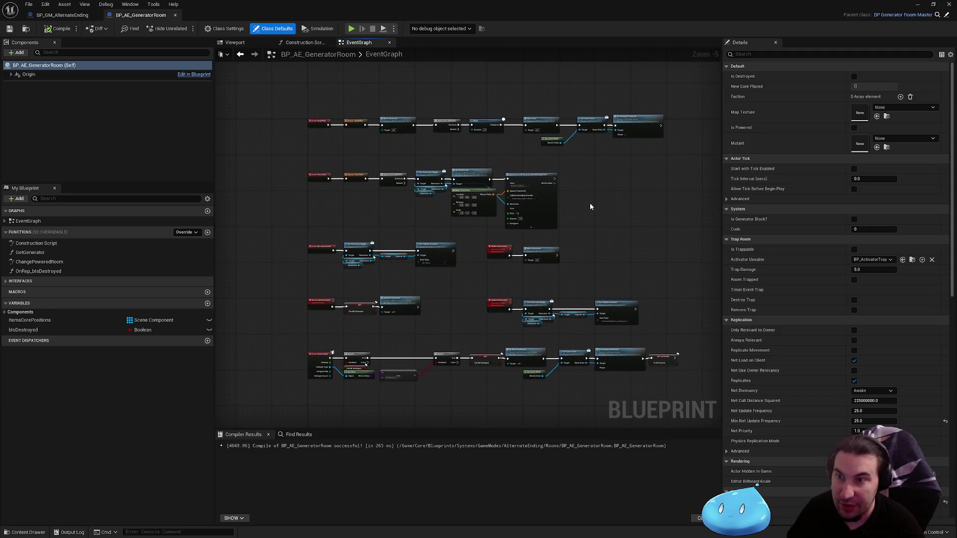
pyautogui.scroll(1, 589, 213)
pyautogui.moveTo(588, 213); pyautogui.dragTo(600, 192)
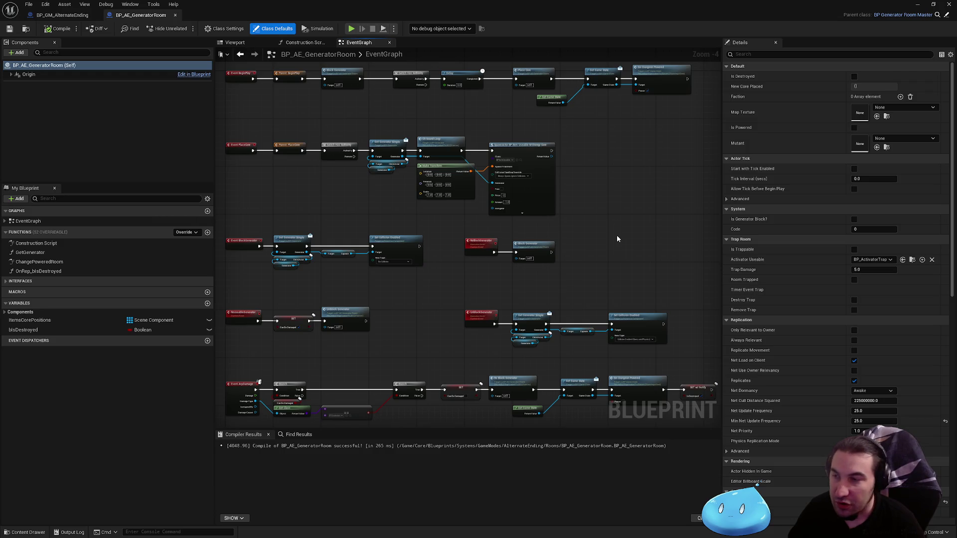
pyautogui.scroll(-1, 617, 239)
pyautogui.moveTo(524, 222); pyautogui.dragTo(585, 237)
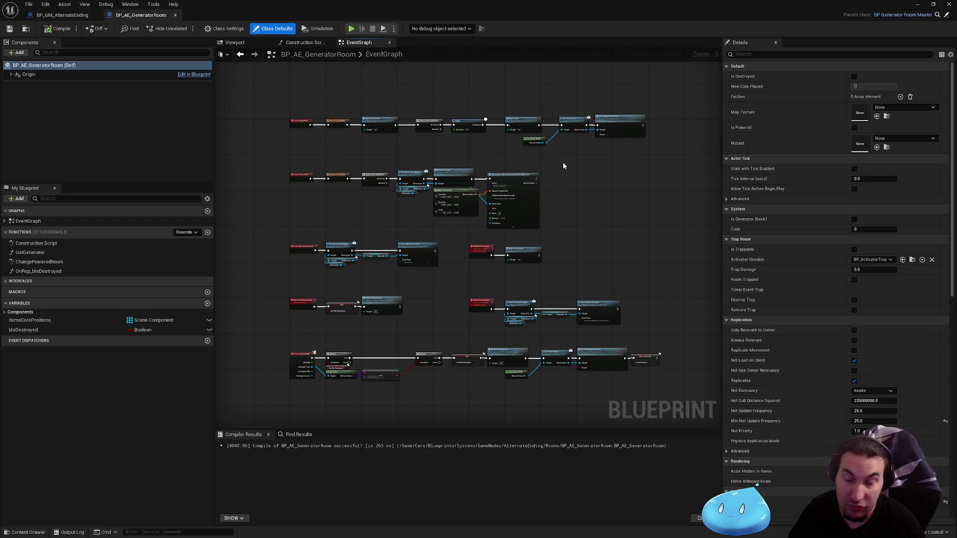
pyautogui.moveTo(631, 230); pyautogui.dragTo(598, 222)
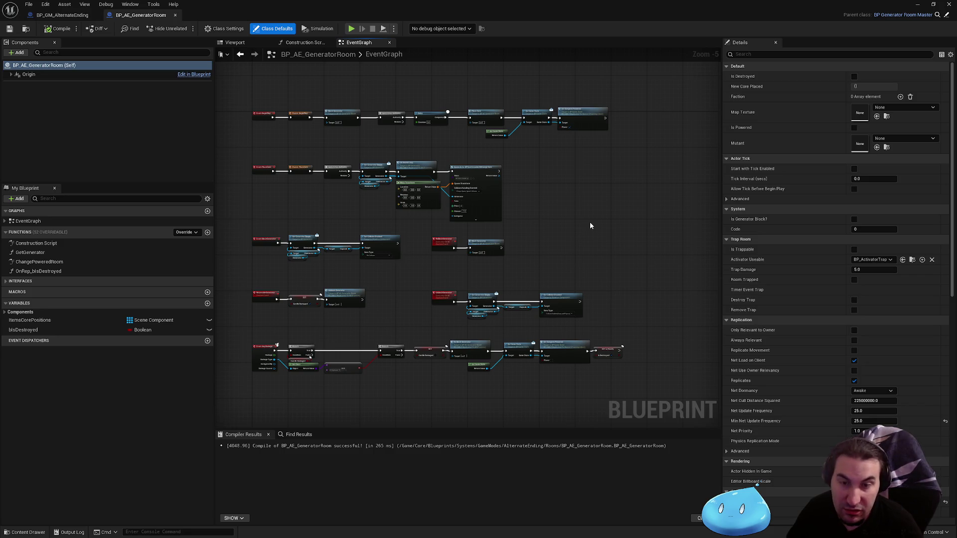
pyautogui.moveTo(589, 225); pyautogui.dragTo(596, 222)
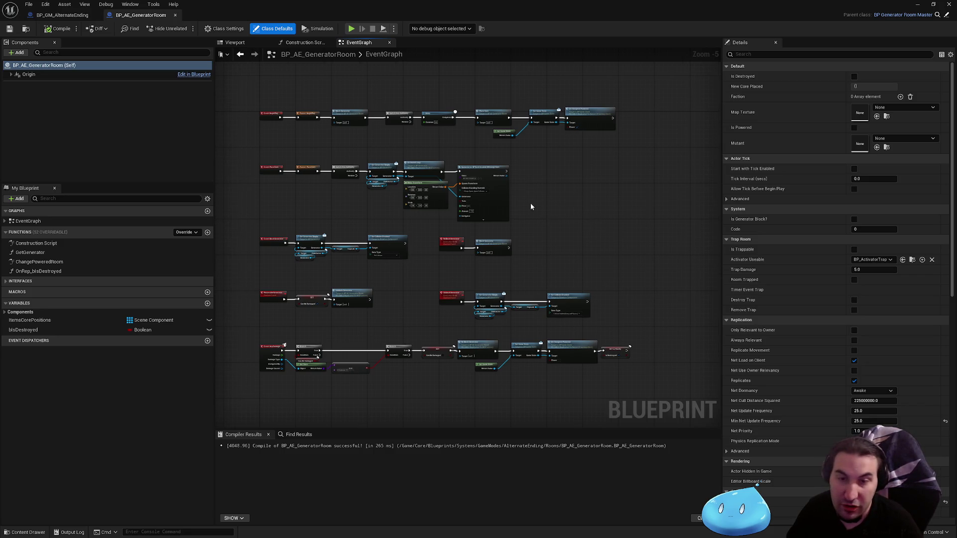
pyautogui.moveTo(530, 206); pyautogui.dragTo(597, 193)
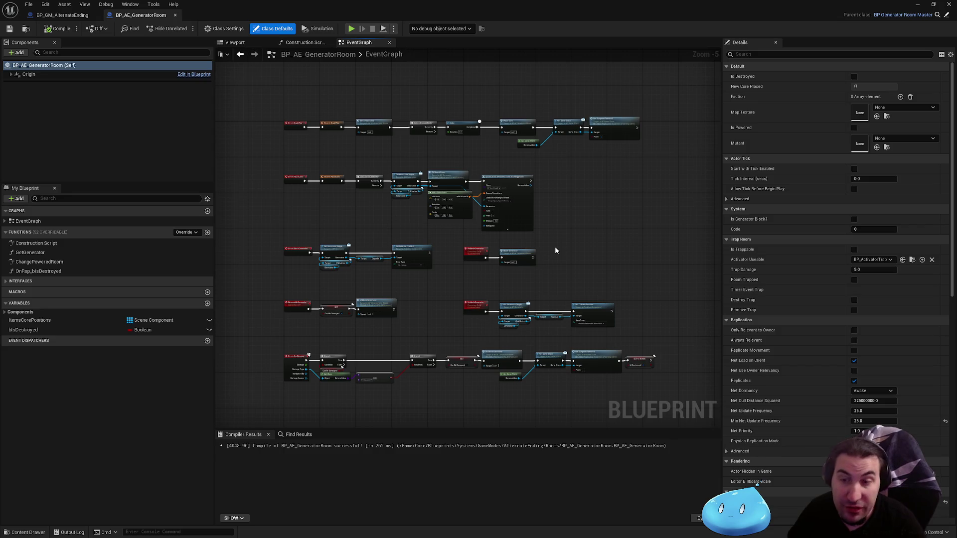
pyautogui.scroll(5, 422, 209)
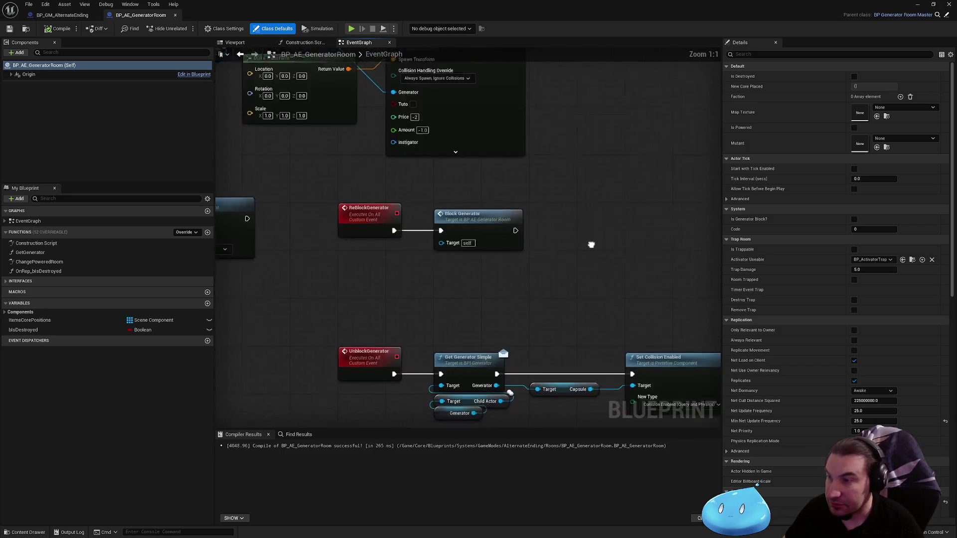
pyautogui.scroll(-2, 590, 245)
pyautogui.scroll(-2, 480, 220)
pyautogui.moveTo(480, 219); pyautogui.dragTo(481, 263)
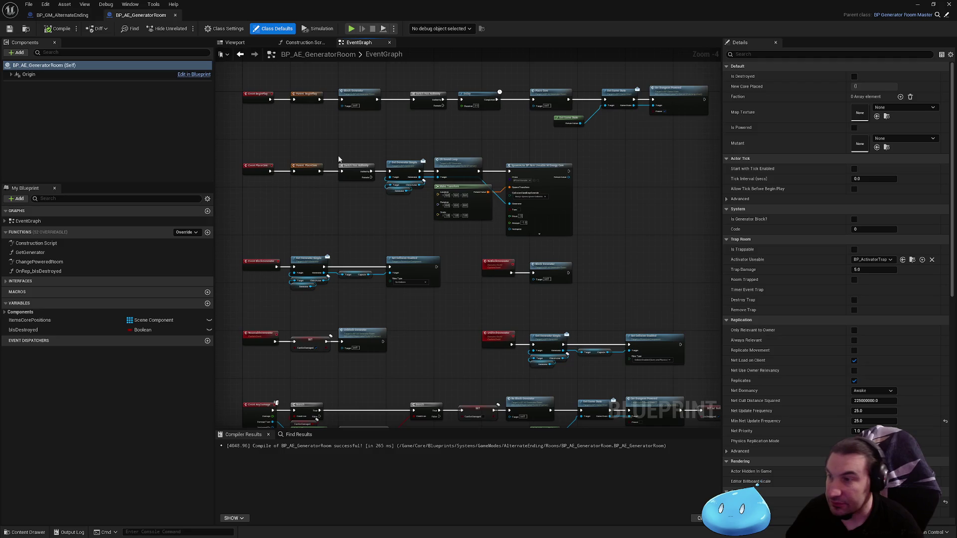
pyautogui.scroll(-1, 434, 180)
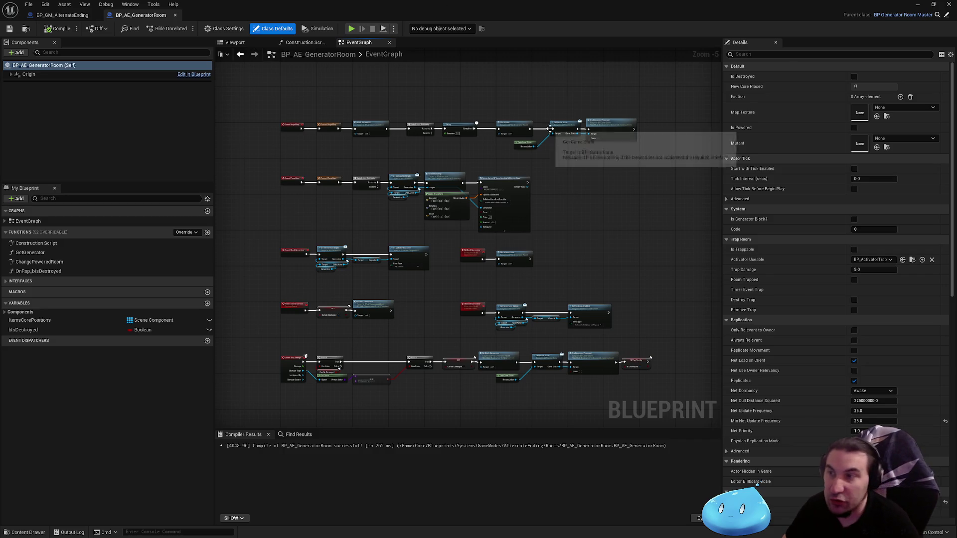
pyautogui.scroll(3, 527, 218)
pyautogui.scroll(-1, 486, 196)
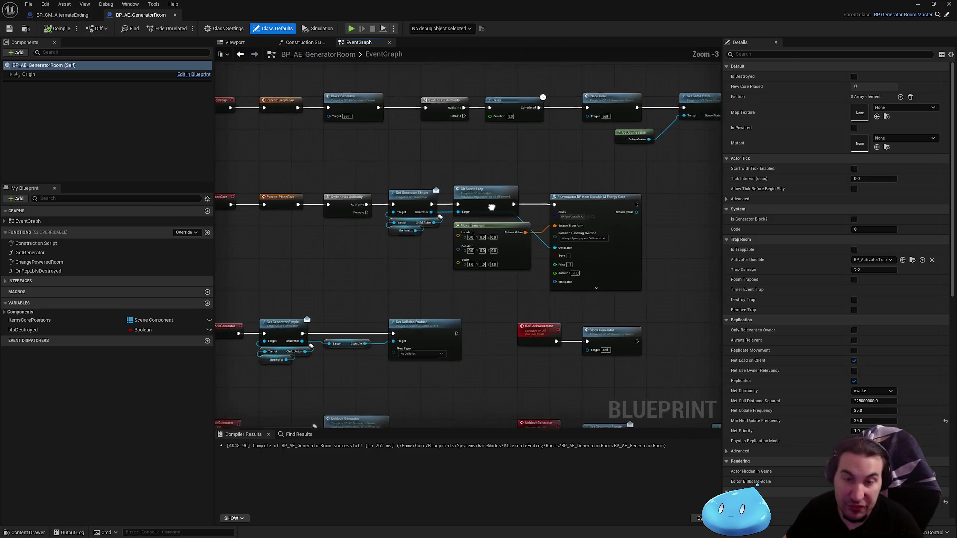
pyautogui.scroll(-1, 484, 194)
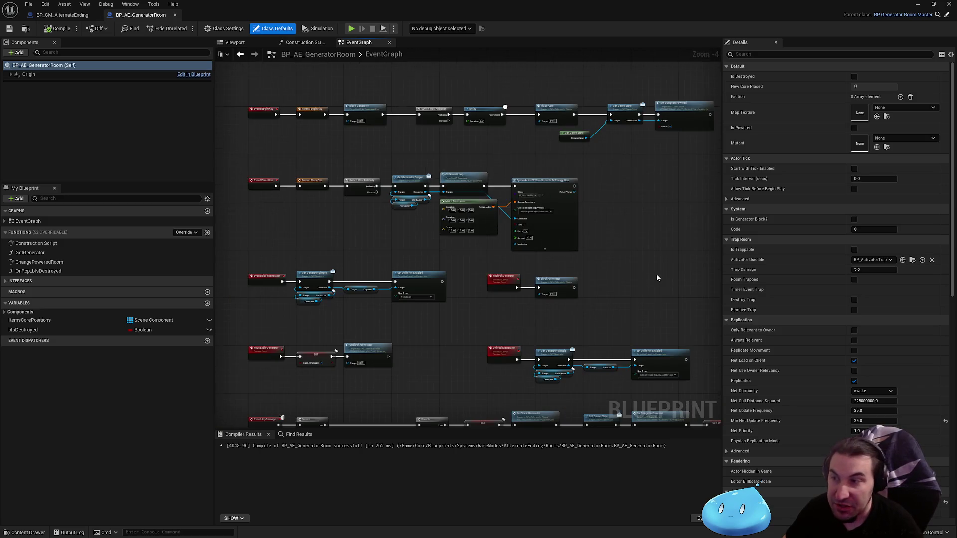
pyautogui.scroll(-1, 630, 273)
pyautogui.moveTo(630, 273); pyautogui.dragTo(578, 245)
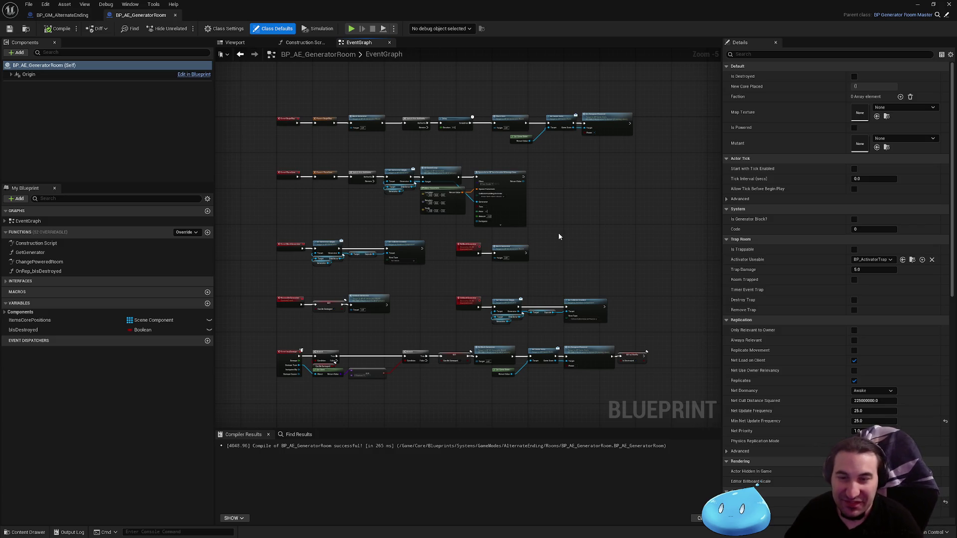
pyautogui.moveTo(558, 236)
pyautogui.mouseDown()
pyautogui.moveTo(497, 200)
pyautogui.moveTo(536, 180)
pyautogui.mouseUp()
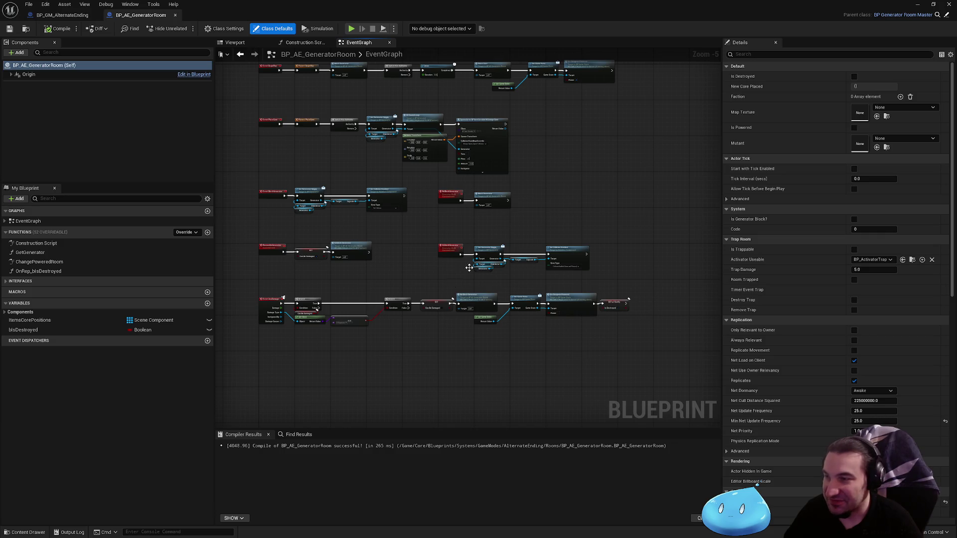
pyautogui.scroll(1, 526, 220)
pyautogui.scroll(1, 526, 220)
pyautogui.scroll(1, 526, 220)
pyautogui.scroll(-2, 482, 241)
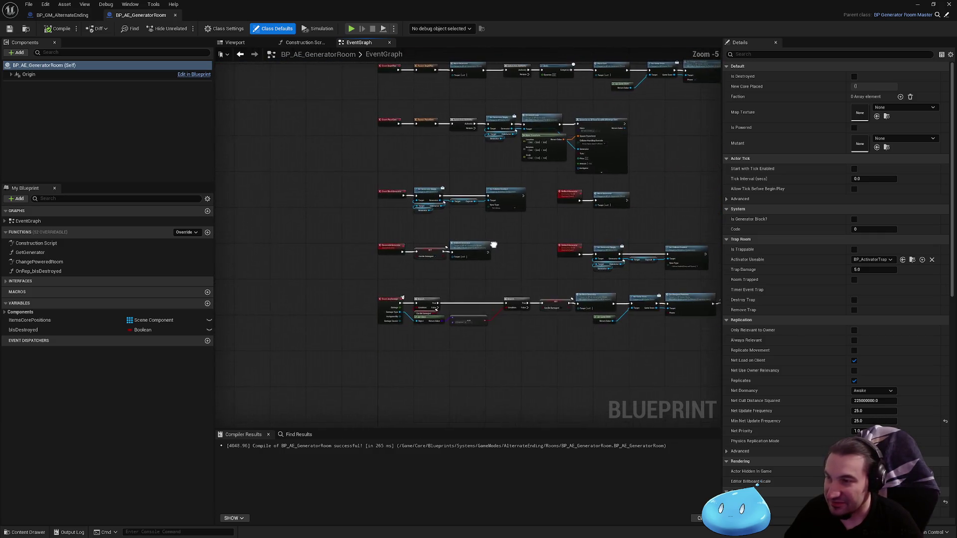
pyautogui.scroll(-1, 482, 241)
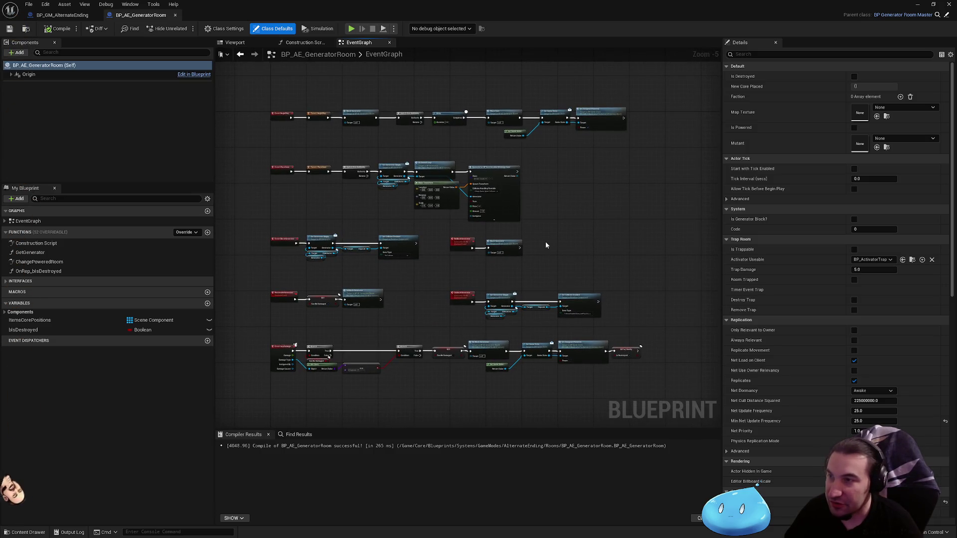
pyautogui.moveTo(545, 242); pyautogui.dragTo(560, 232)
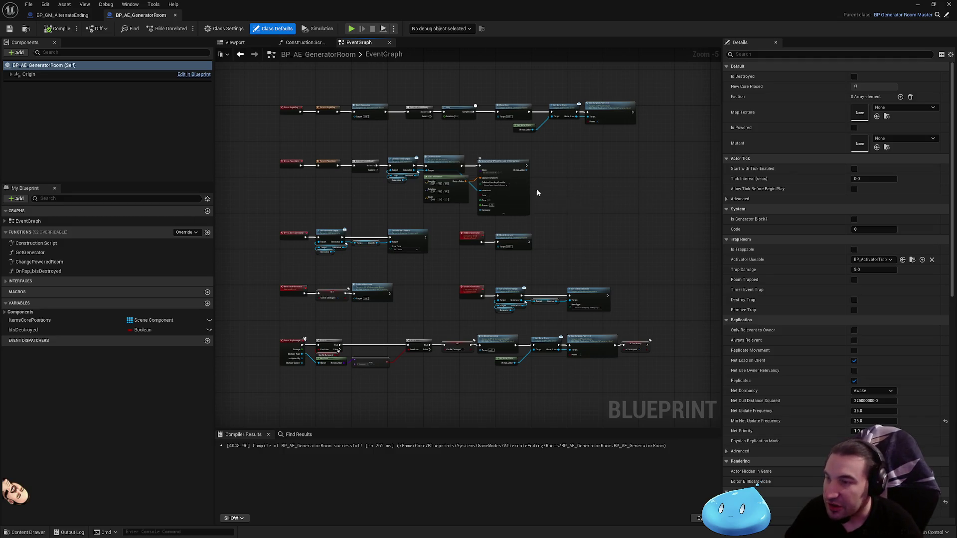
pyautogui.moveTo(589, 211); pyautogui.dragTo(597, 207)
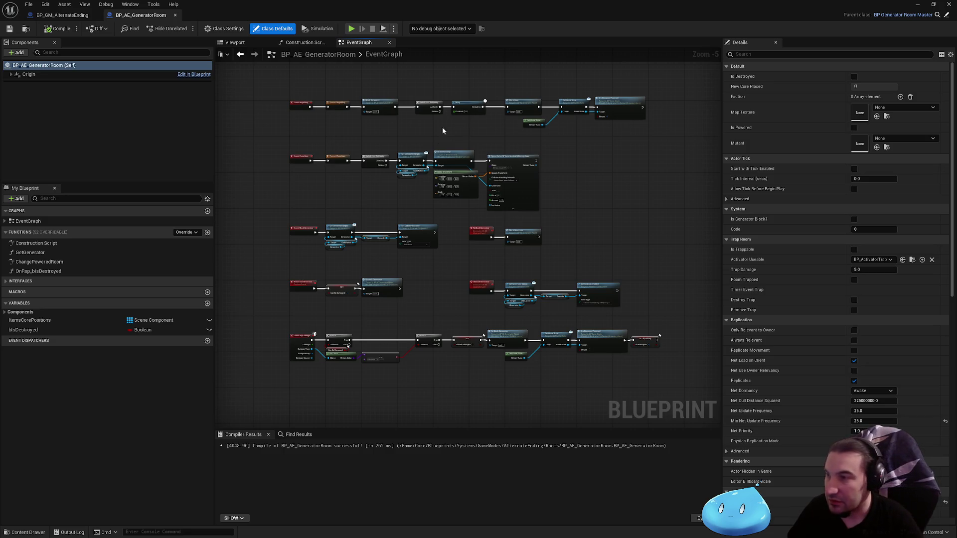
pyautogui.scroll(2, 469, 160)
pyautogui.scroll(-1, 469, 160)
pyautogui.scroll(-1, 466, 135)
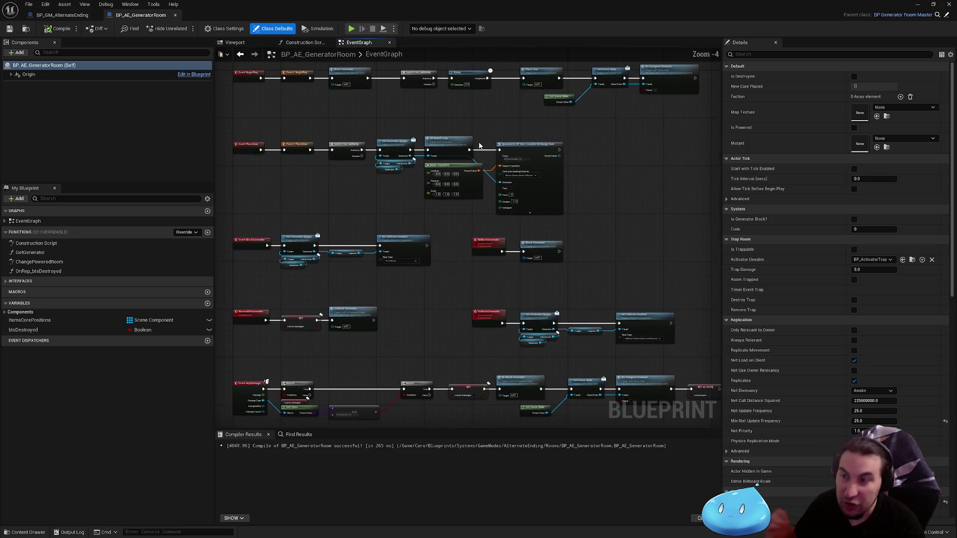
pyautogui.scroll(1, 390, 165)
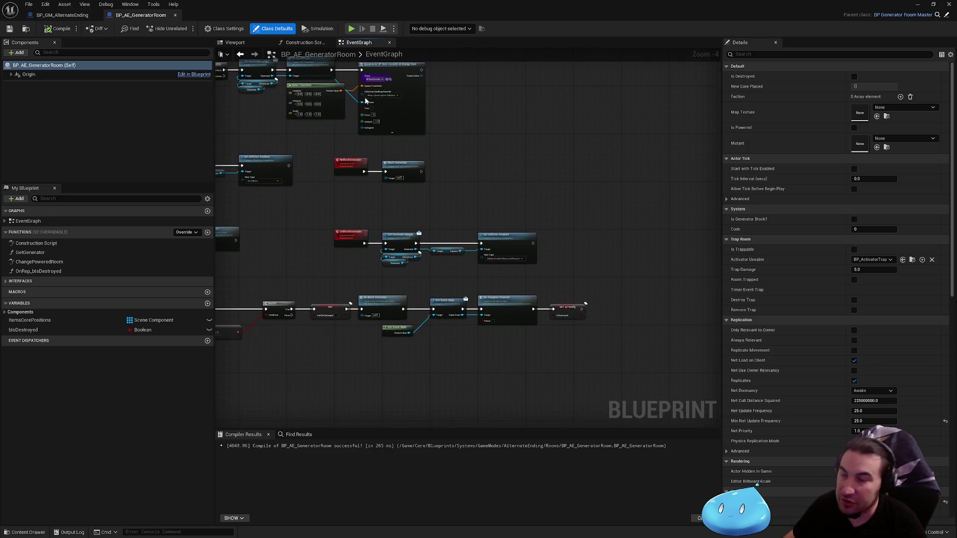
pyautogui.scroll(1, 320, 215)
pyautogui.scroll(-2, 320, 214)
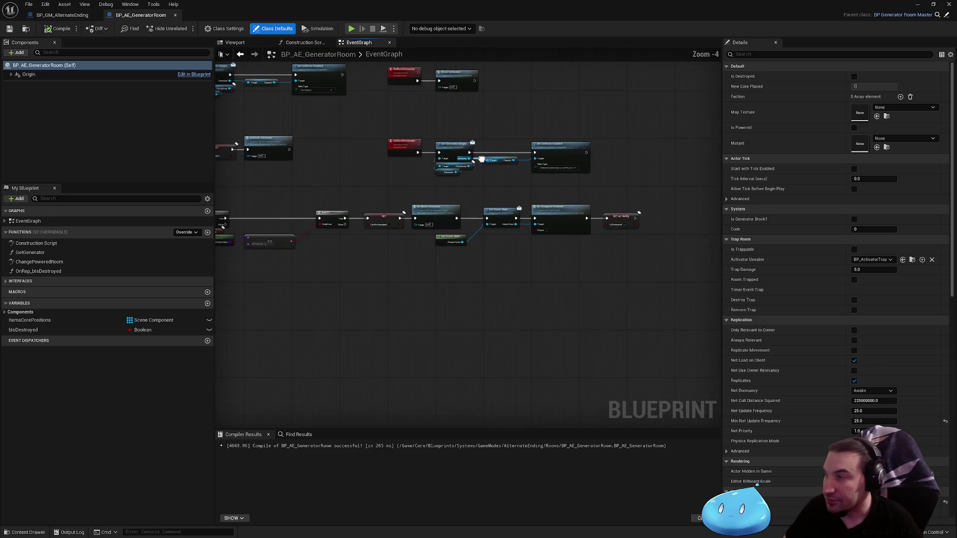
pyautogui.moveTo(474, 90); pyautogui.dragTo(494, 198)
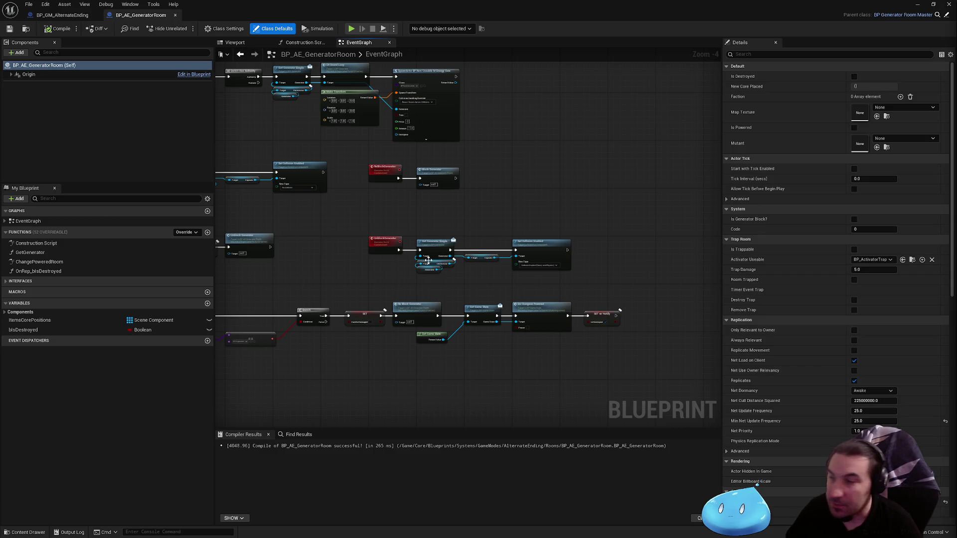
pyautogui.moveTo(427, 259); pyautogui.dragTo(562, 258)
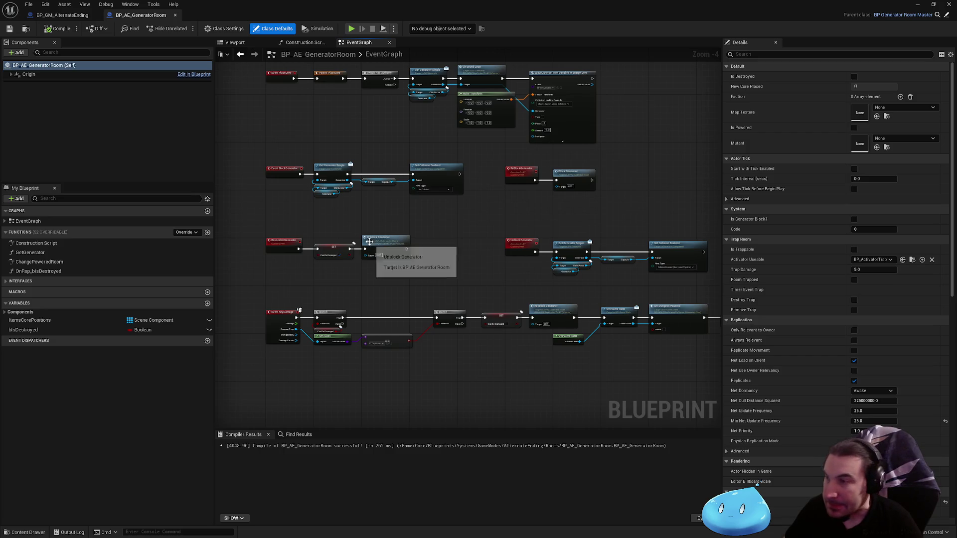
pyautogui.scroll(1, 316, 229)
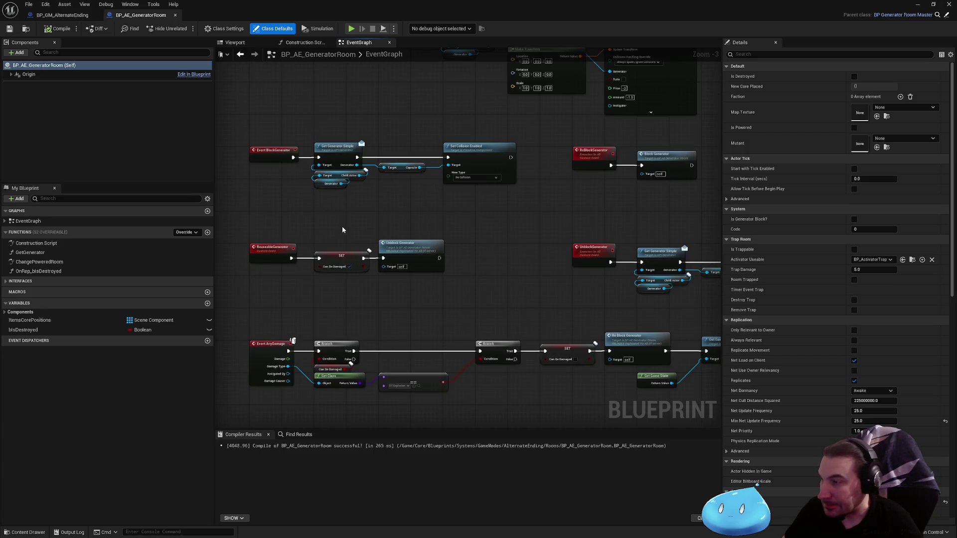
pyautogui.moveTo(342, 227); pyautogui.dragTo(442, 217)
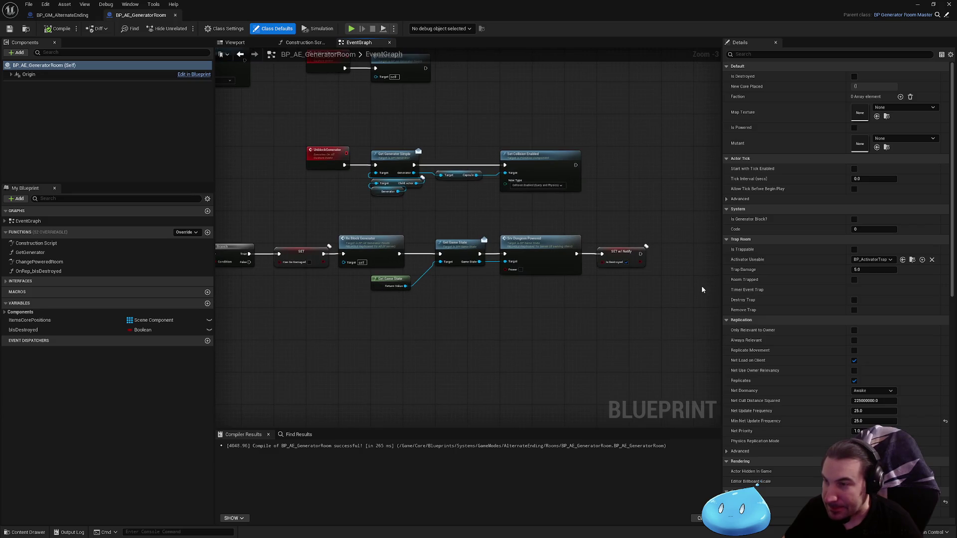
pyautogui.moveTo(692, 297)
pyautogui.mouseDown()
pyautogui.moveTo(518, 230)
pyautogui.moveTo(606, 239)
pyautogui.moveTo(461, 289)
pyautogui.moveTo(611, 296)
pyautogui.moveTo(645, 229)
pyautogui.mouseUp()
# Deselect the nodes and recentre the upper event rows in the graph.
pyautogui.click(521, 227)
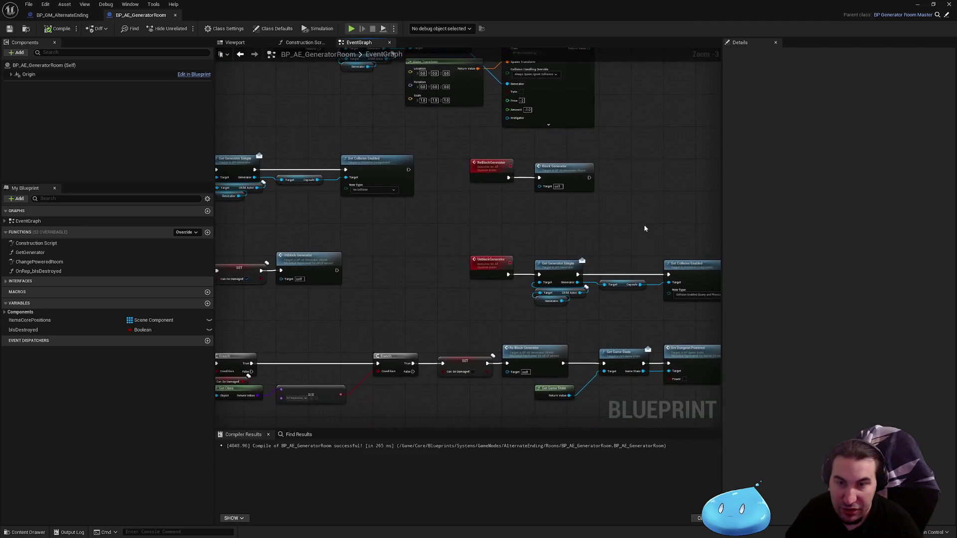
pyautogui.scroll(-3, 606, 240)
pyautogui.scroll(1, 552, 162)
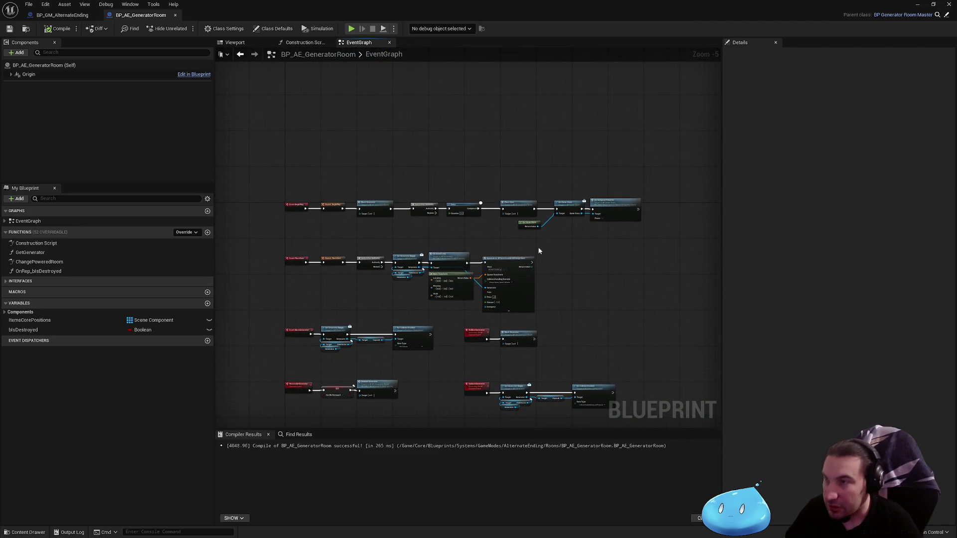
pyautogui.moveTo(471, 159); pyautogui.dragTo(478, 139)
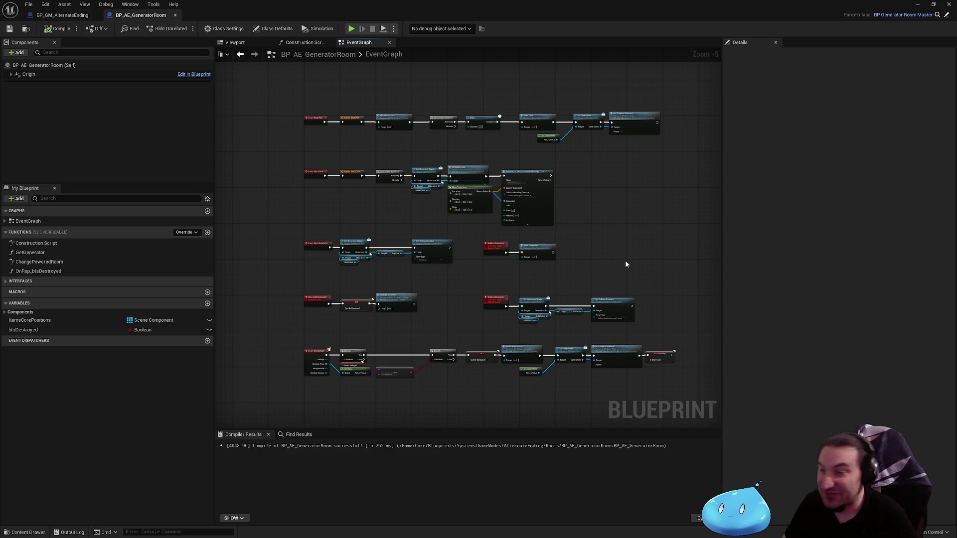
pyautogui.moveTo(625, 260); pyautogui.dragTo(564, 270)
pyautogui.scroll(5, 424, 186)
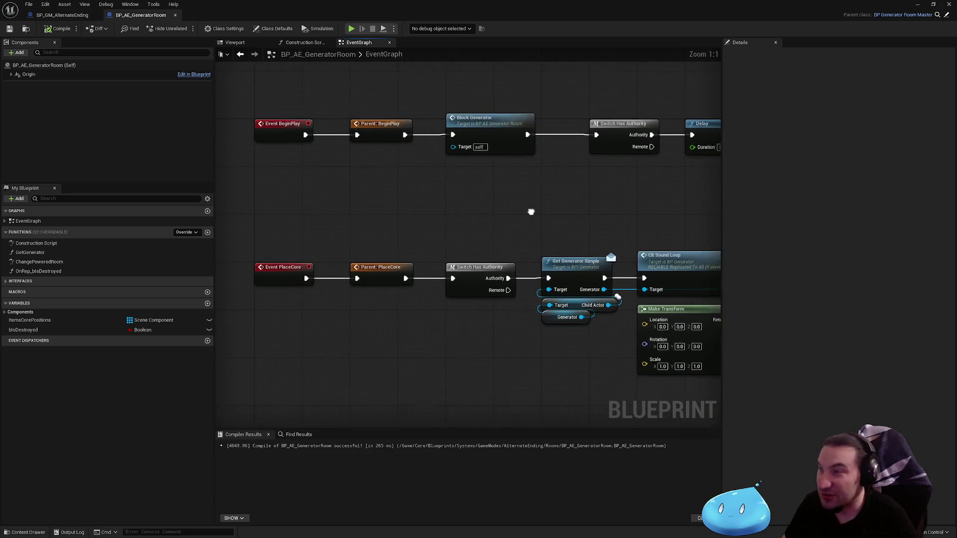
pyautogui.scroll(-2, 530, 212)
pyautogui.scroll(-2, 384, 165)
pyautogui.moveTo(433, 184); pyautogui.dragTo(514, 250)
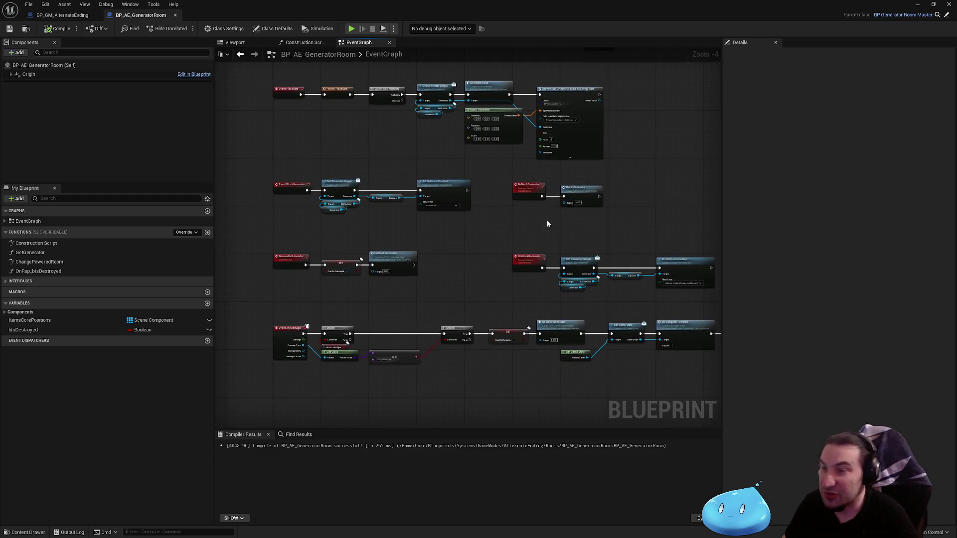
pyautogui.scroll(1, 524, 254)
pyautogui.scroll(1, 641, 273)
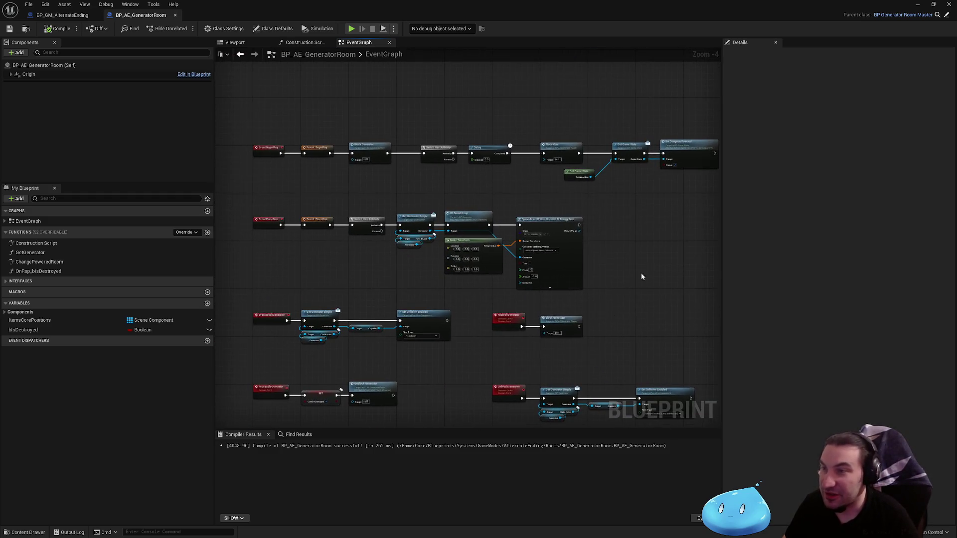
pyautogui.scroll(1, 682, 179)
pyautogui.scroll(1, 606, 258)
pyautogui.scroll(-2, 607, 257)
pyautogui.scroll(-1, 570, 256)
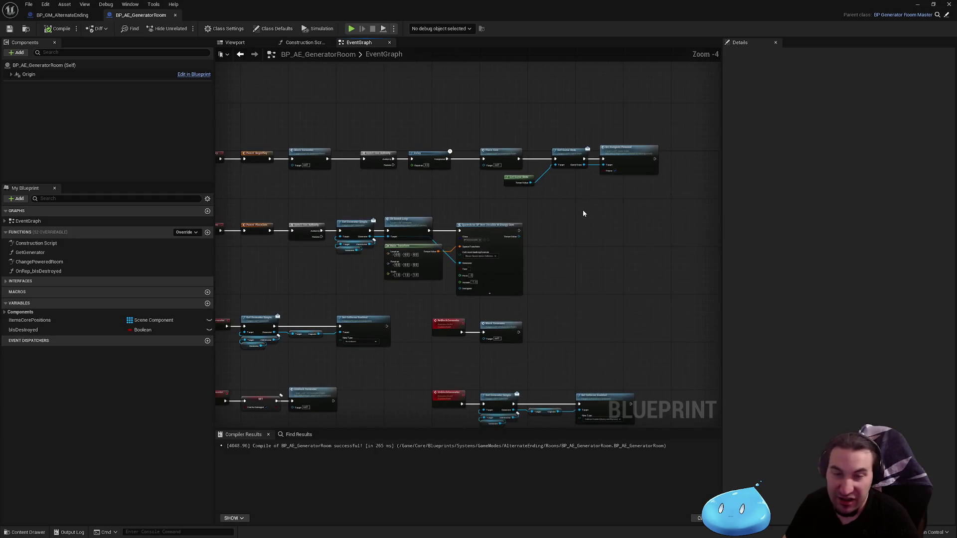
pyautogui.scroll(-1, 586, 212)
pyautogui.scroll(-1, 591, 226)
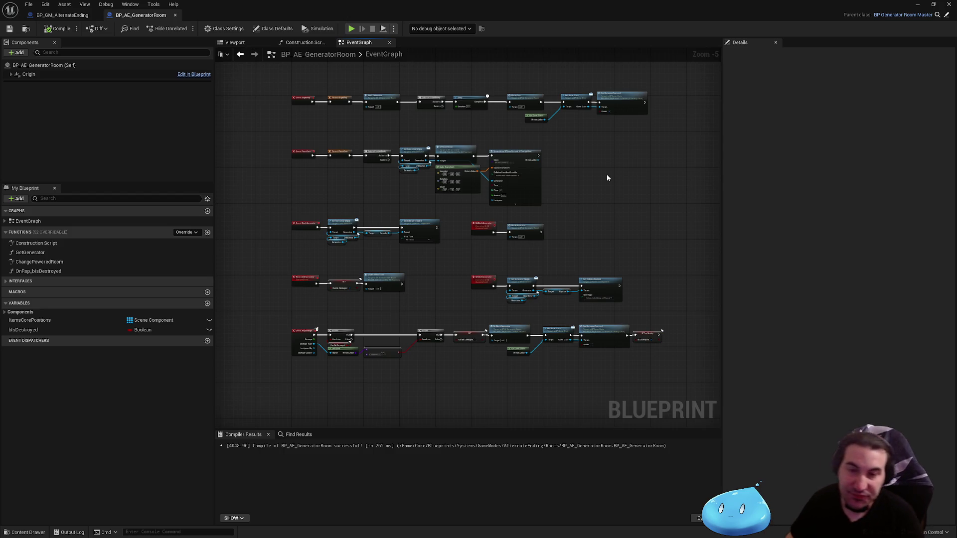
pyautogui.scroll(2, 524, 172)
pyautogui.scroll(1, 481, 152)
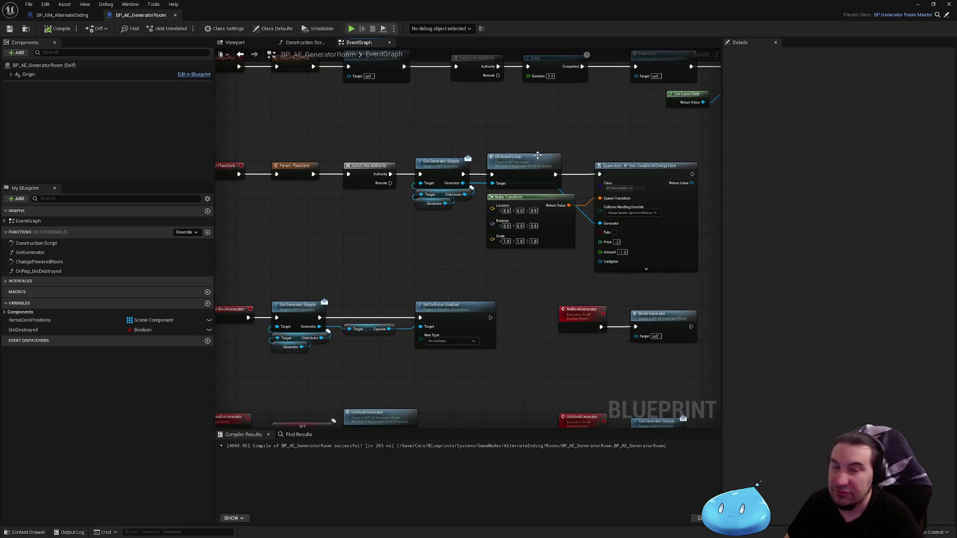
# Pan through the PlaceCore, ReBlock/Unblock generator and damage rows, then bring up the Start menu.
pyautogui.moveTo(508, 193); pyautogui.dragTo(545, 209)
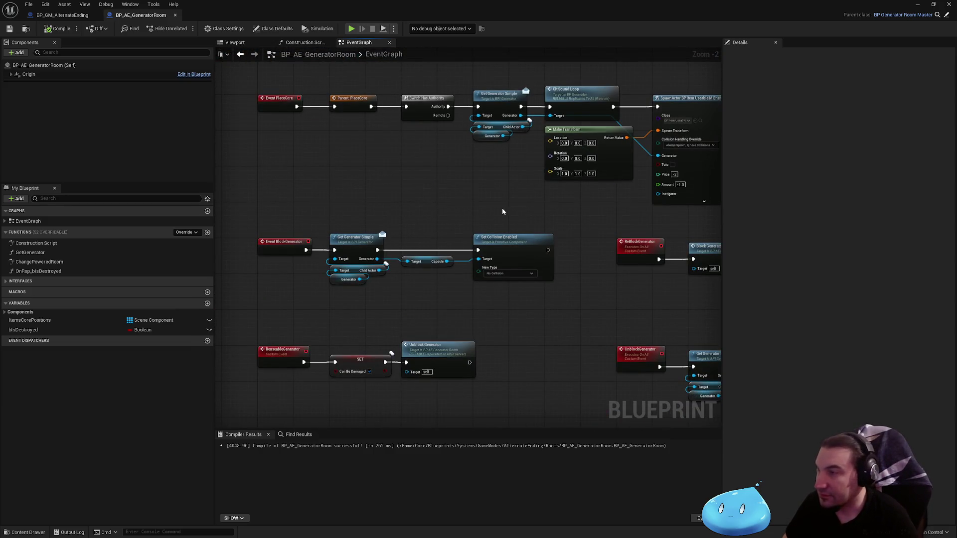
pyautogui.moveTo(447, 188); pyautogui.dragTo(466, 214)
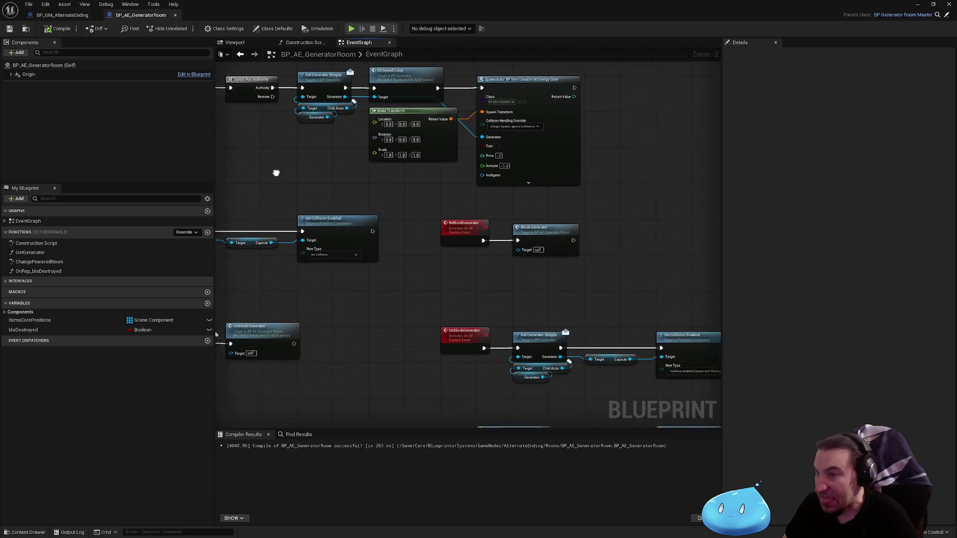
pyautogui.moveTo(566, 194); pyautogui.dragTo(431, 151)
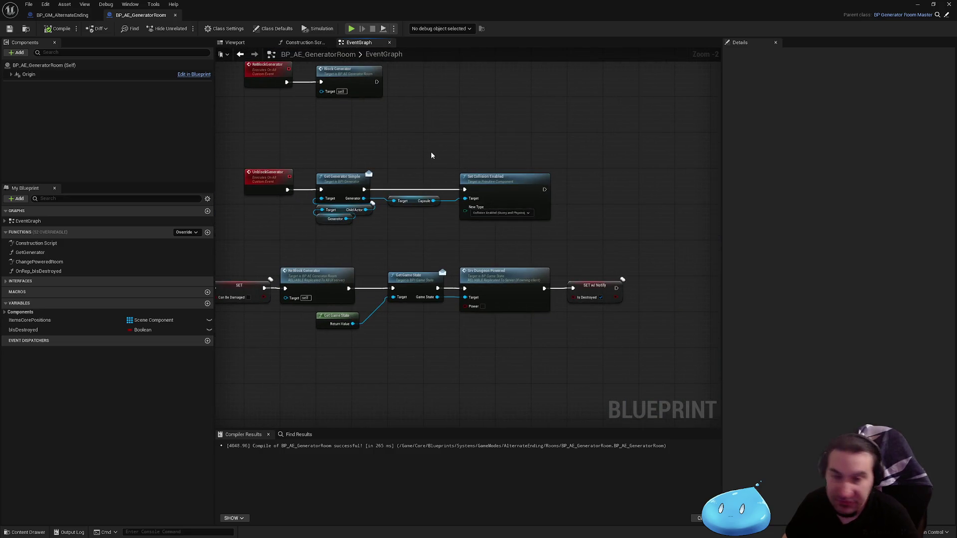
pyautogui.press('super')
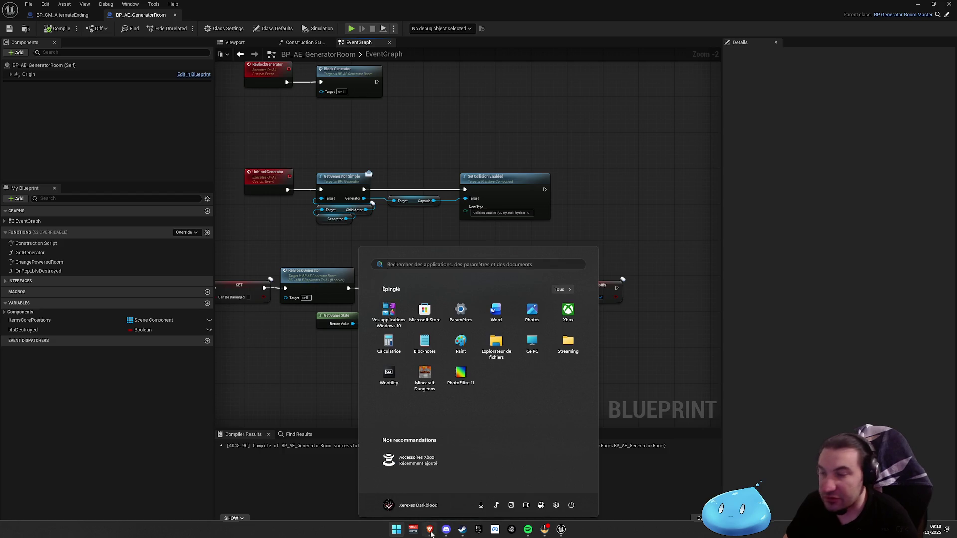
# Dismiss the Start menu and maximize the Brave window showing the Forteresse Royale de Chinon site.
pyautogui.press('super')
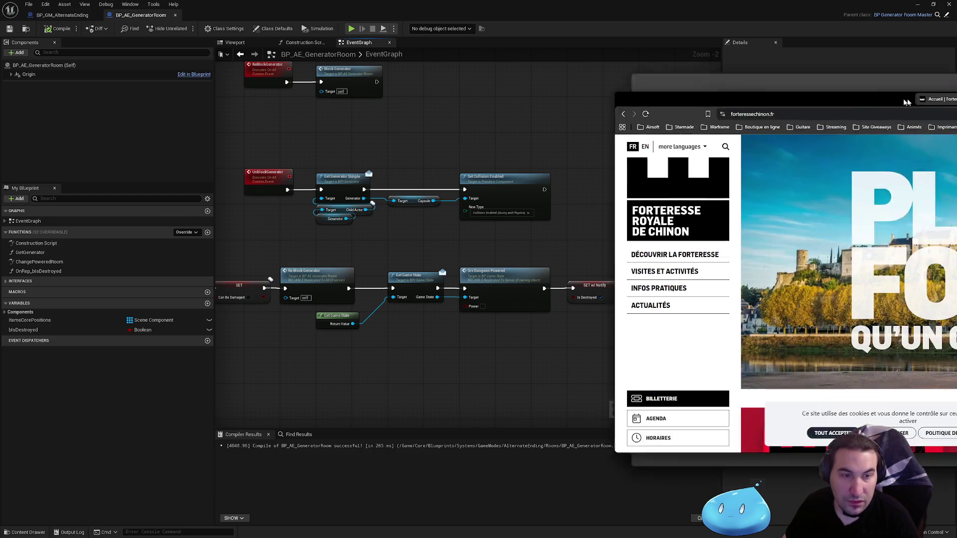
pyautogui.moveTo(947, 98); pyautogui.dragTo(613, 115)
pyautogui.doubleClick(614, 114)
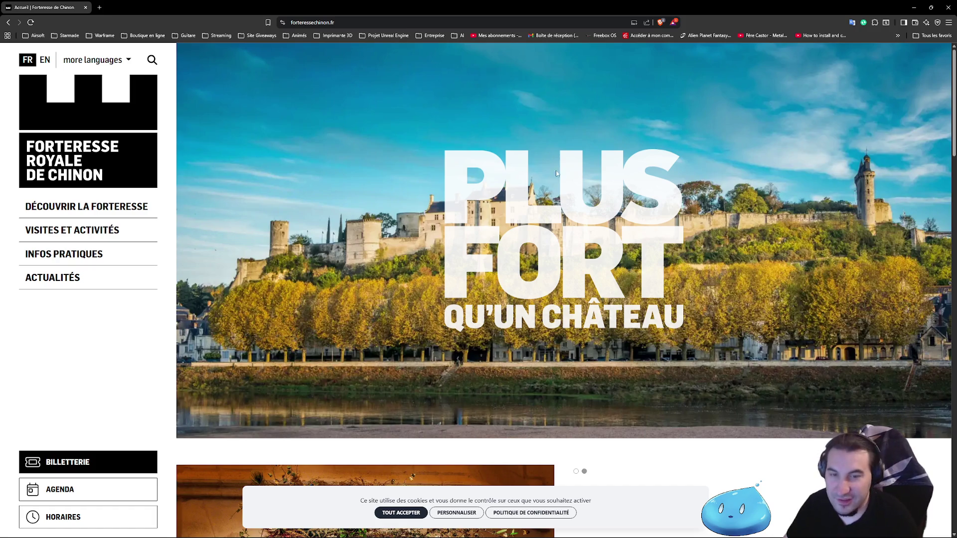
pyautogui.scroll(-3, 545, 276)
pyautogui.scroll(-3, 544, 276)
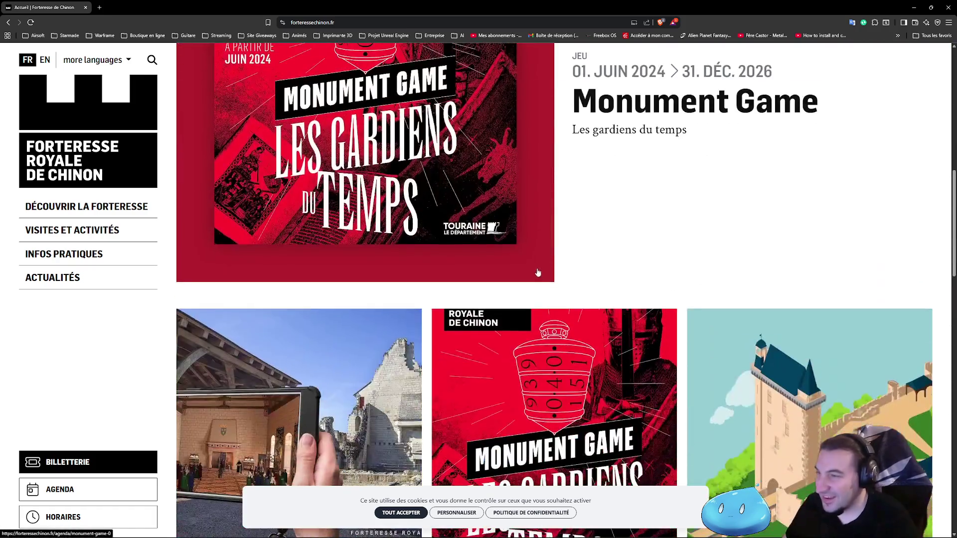
pyautogui.scroll(-3, 531, 266)
pyautogui.scroll(-3, 510, 250)
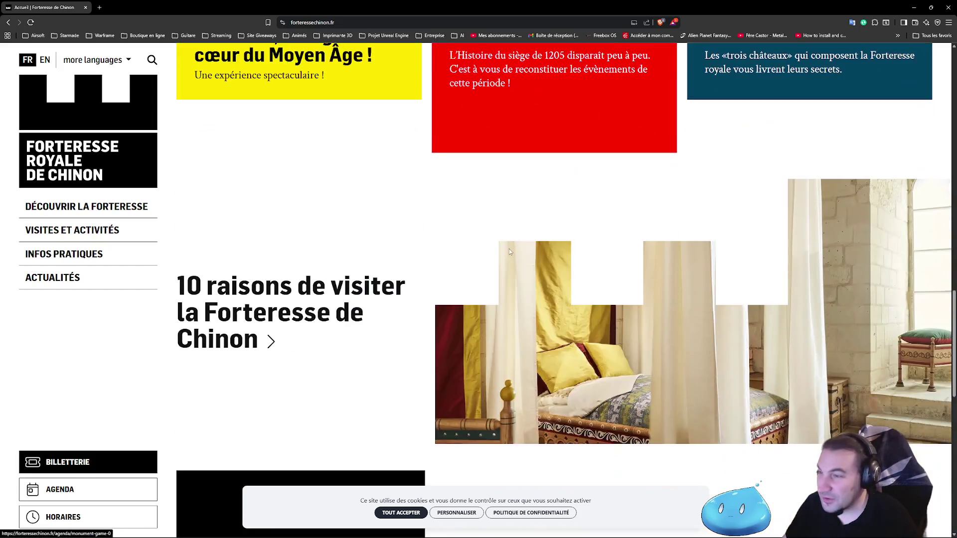
pyautogui.scroll(-3, 451, 224)
pyautogui.scroll(-3, 430, 221)
# Go back from the fortress site to the Qwant search results.
pyautogui.hotkey('alt', 'Left')
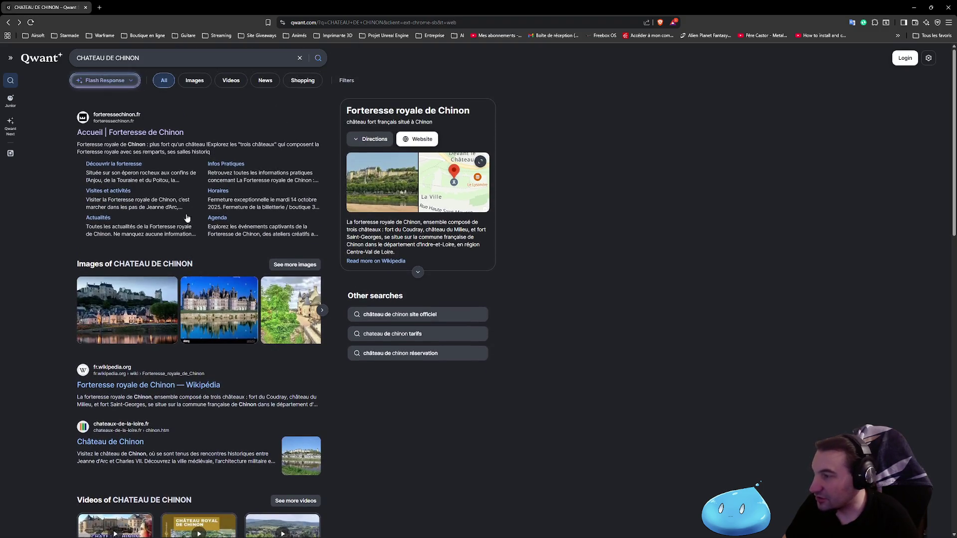
pyautogui.scroll(-2, 188, 291)
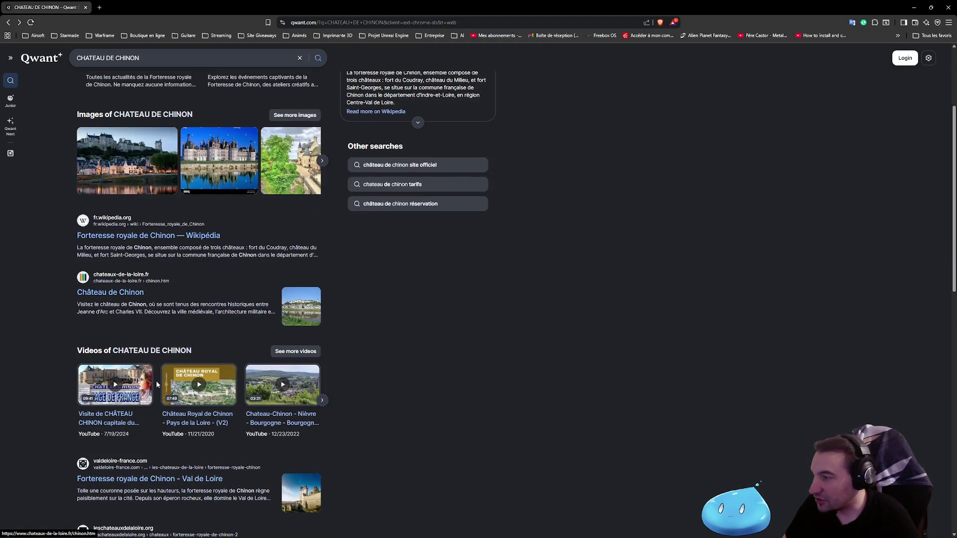
pyautogui.scroll(2, 189, 297)
# Browse Qwant image results for Château de Chinon, previewing my-loire-valley, fity.club, forteressechinon.fr and alamyimages photos.
pyautogui.click(193, 80)
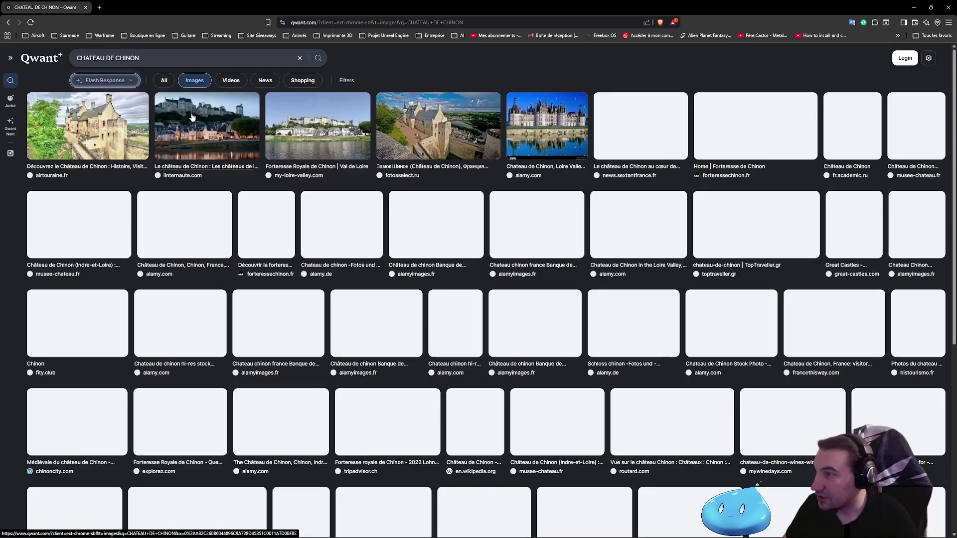
pyautogui.click(338, 142)
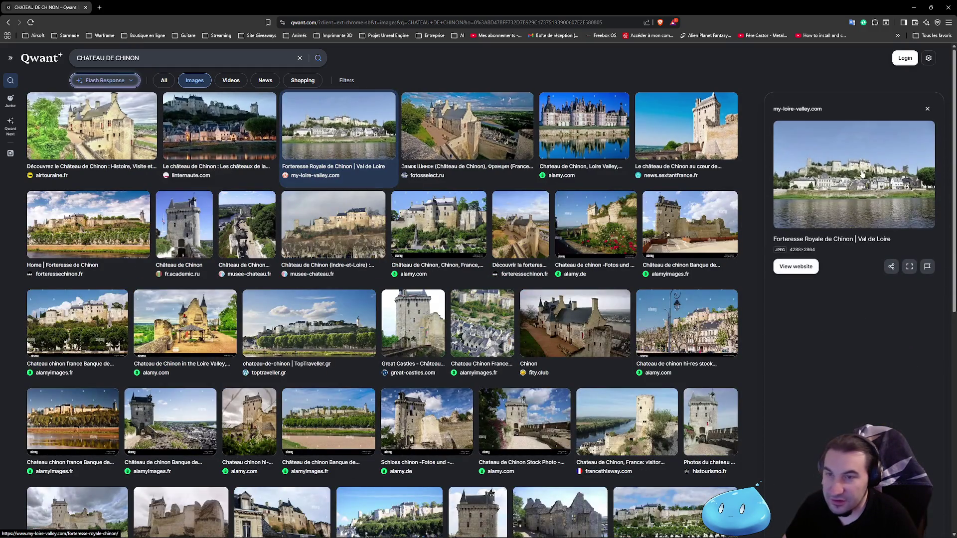
pyautogui.click(845, 195)
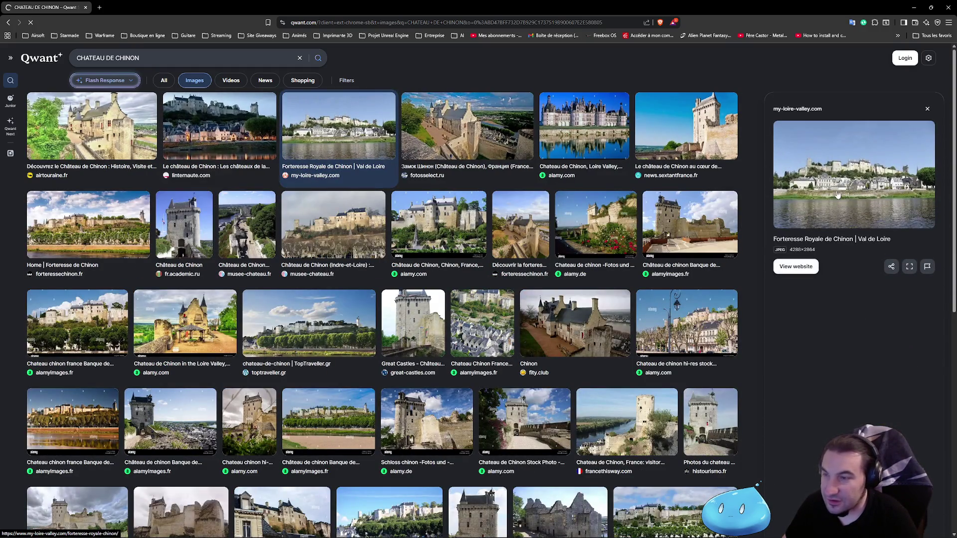
pyautogui.click(583, 325)
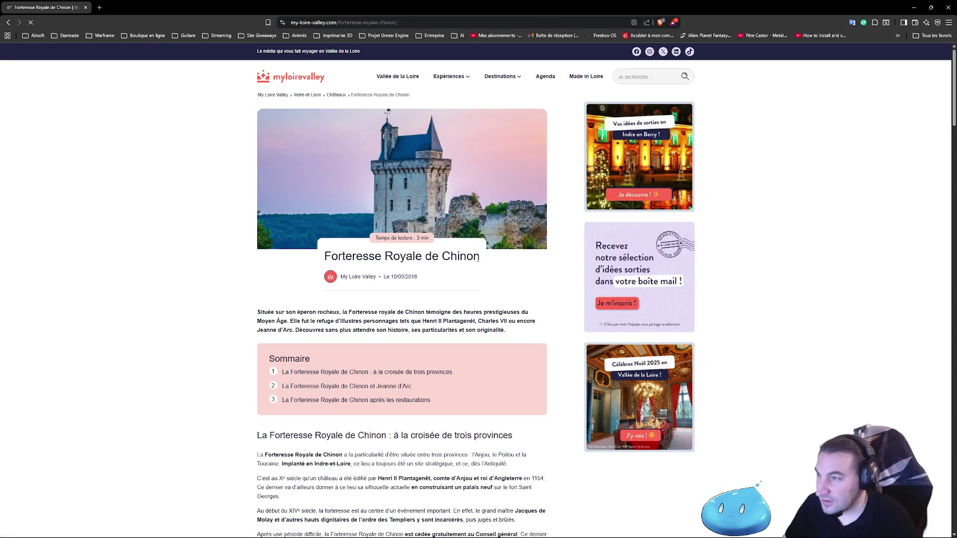
pyautogui.hotkey('alt', 'Left')
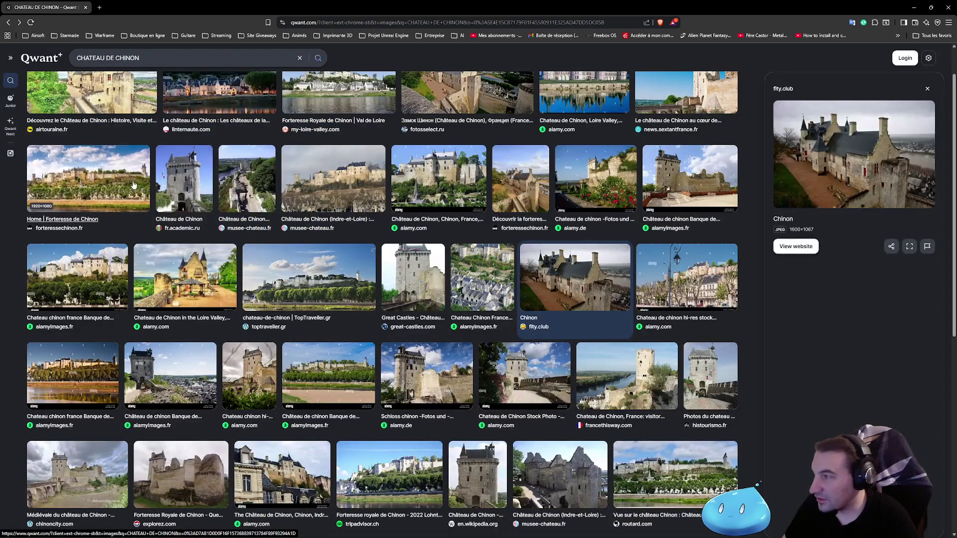
pyautogui.click(133, 186)
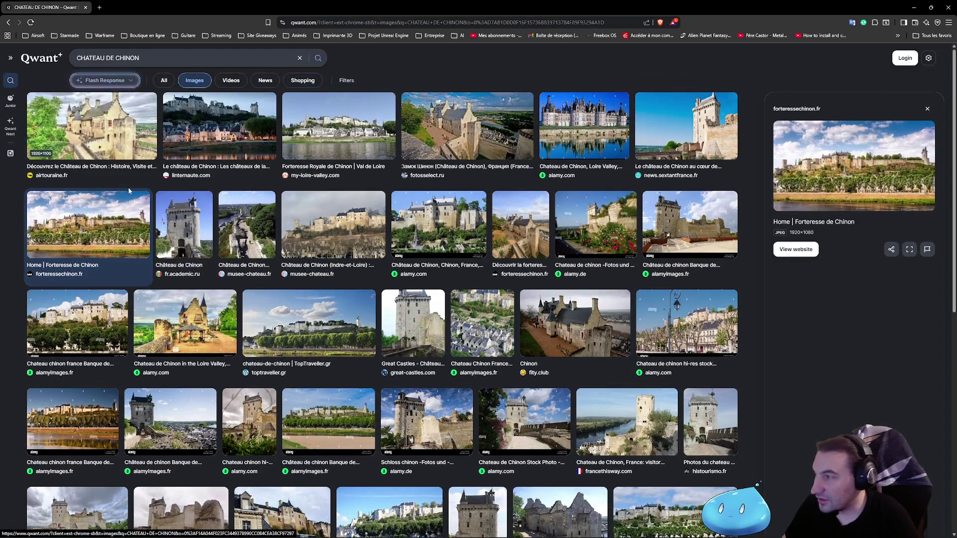
pyautogui.click(95, 326)
pyautogui.scroll(-2, 503, 337)
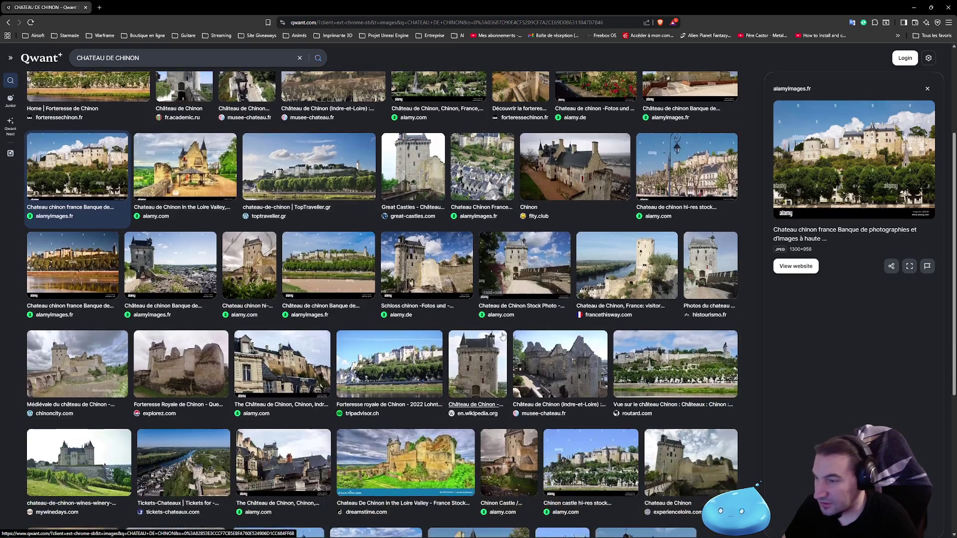
pyautogui.scroll(-3, 524, 333)
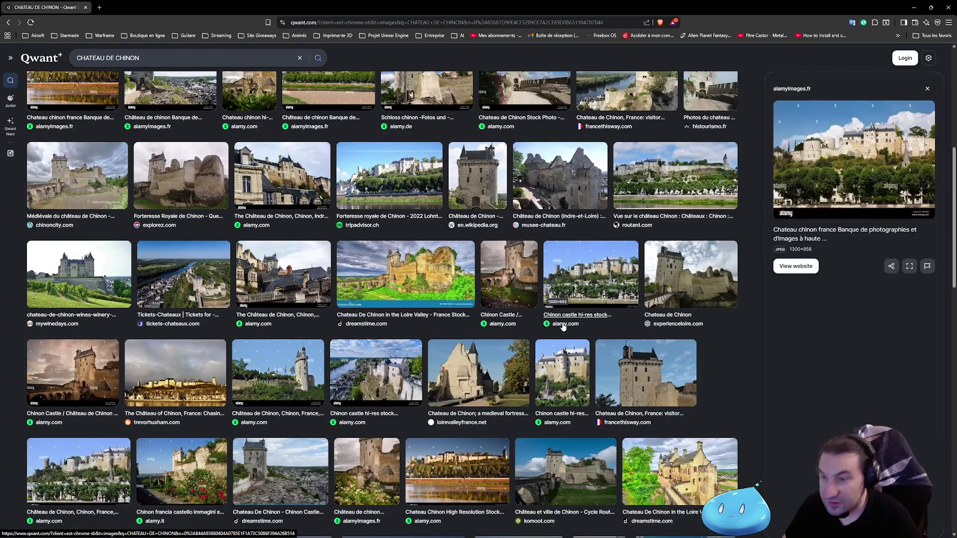
pyautogui.scroll(-2, 562, 327)
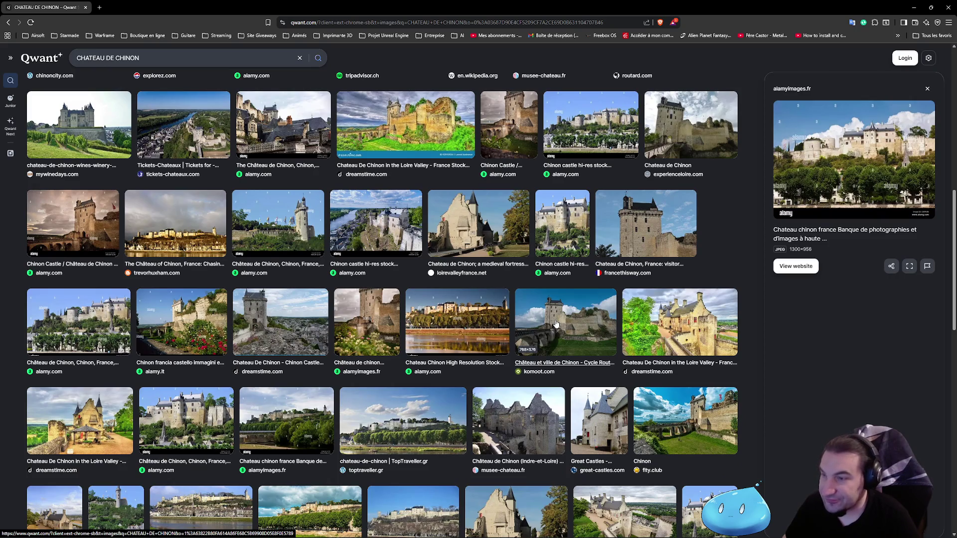
pyautogui.scroll(-1, 552, 318)
pyautogui.scroll(-1, 546, 320)
pyautogui.scroll(-1, 539, 321)
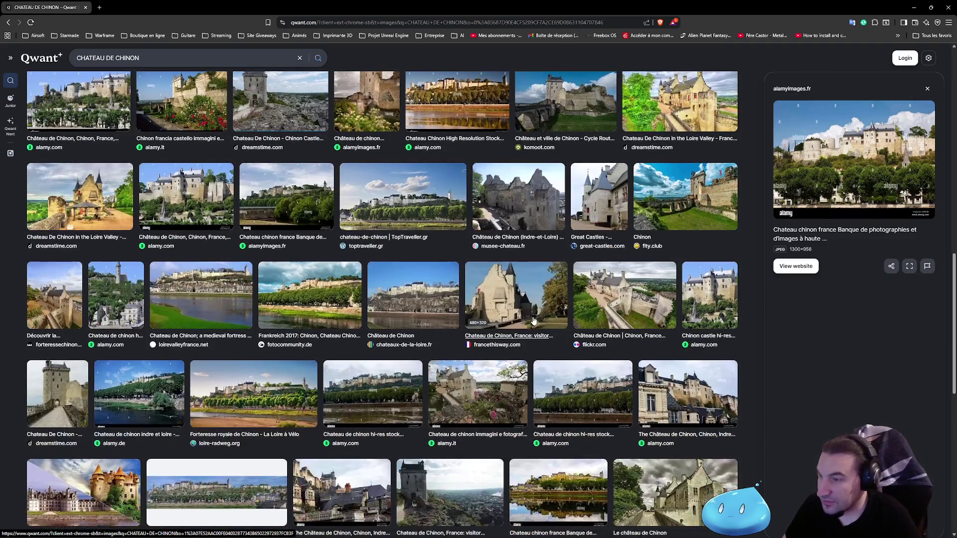
pyautogui.scroll(-1, 532, 321)
pyautogui.scroll(-1, 531, 321)
pyautogui.scroll(-1, 527, 321)
pyautogui.scroll(-1, 523, 322)
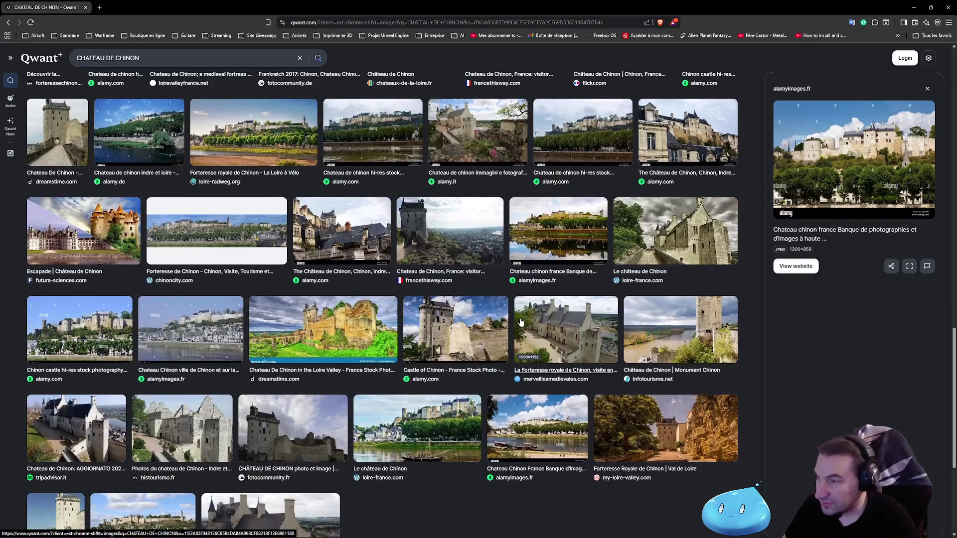
pyautogui.scroll(-1, 519, 323)
pyautogui.scroll(-1, 519, 324)
pyautogui.scroll(-1, 518, 324)
pyautogui.scroll(-1, 515, 324)
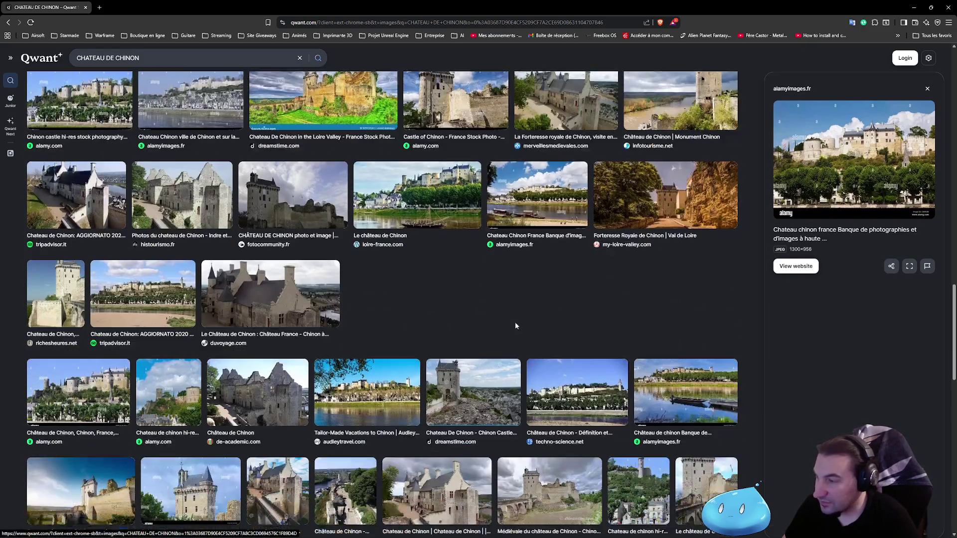
pyautogui.scroll(-1, 247, 273)
pyautogui.scroll(-1, 254, 271)
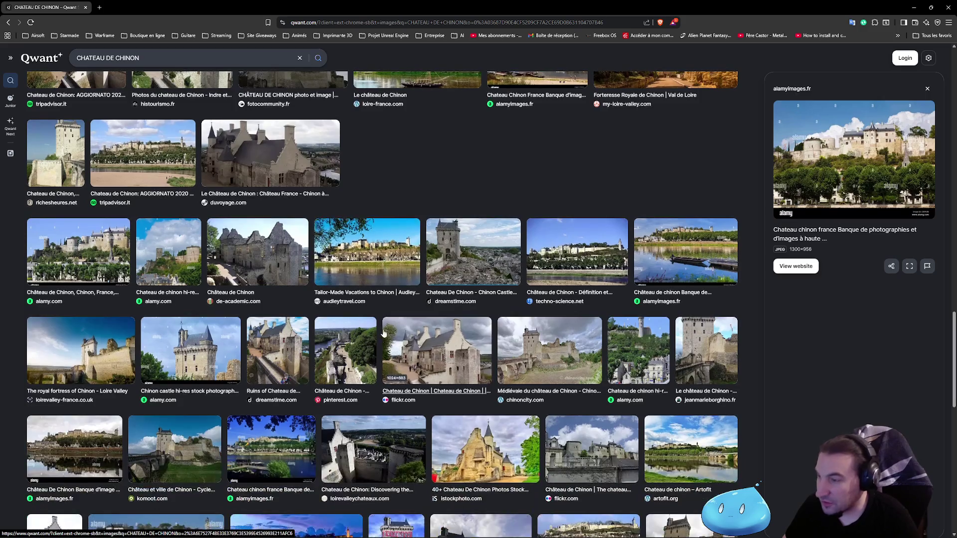
pyautogui.scroll(3, 311, 254)
pyautogui.scroll(-3, 311, 254)
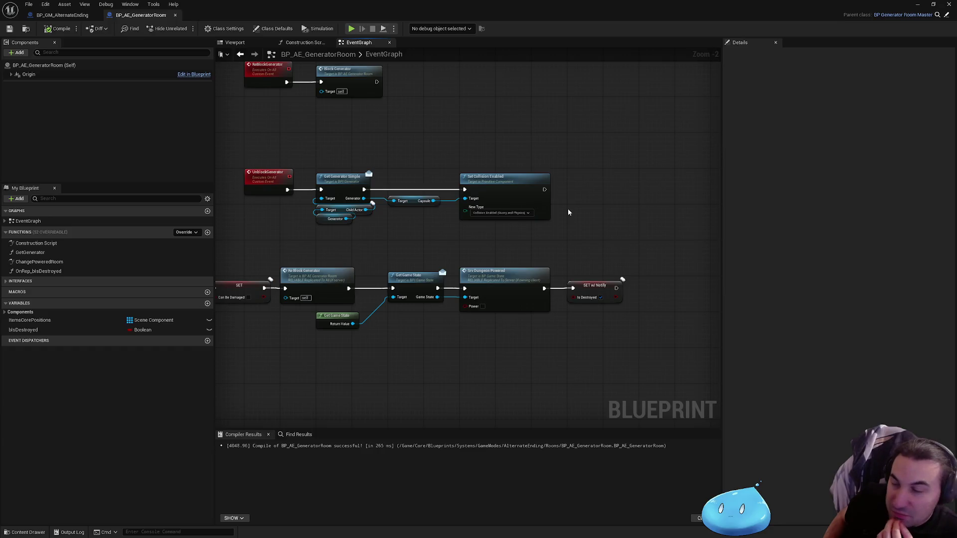
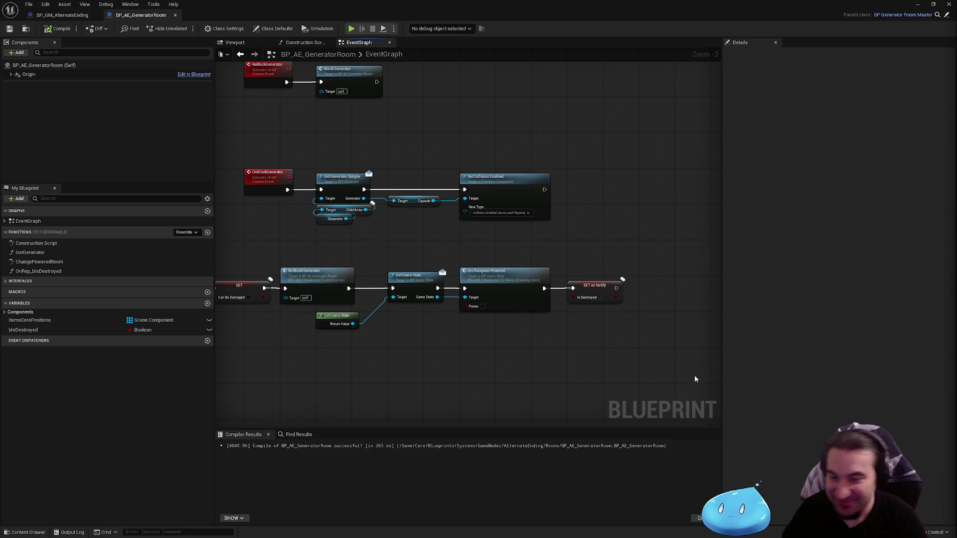
# Pan the BP_AE_GeneratorRoom graph to review the AnyDamage, Delay and Place Core nodes.
pyautogui.press('super')
pyautogui.press('super')
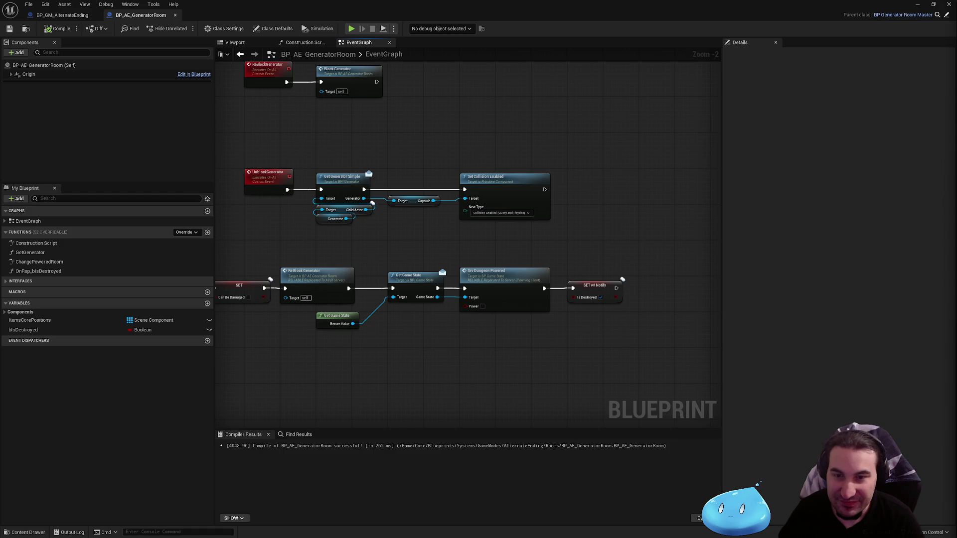
pyautogui.press('super')
pyautogui.press('super')
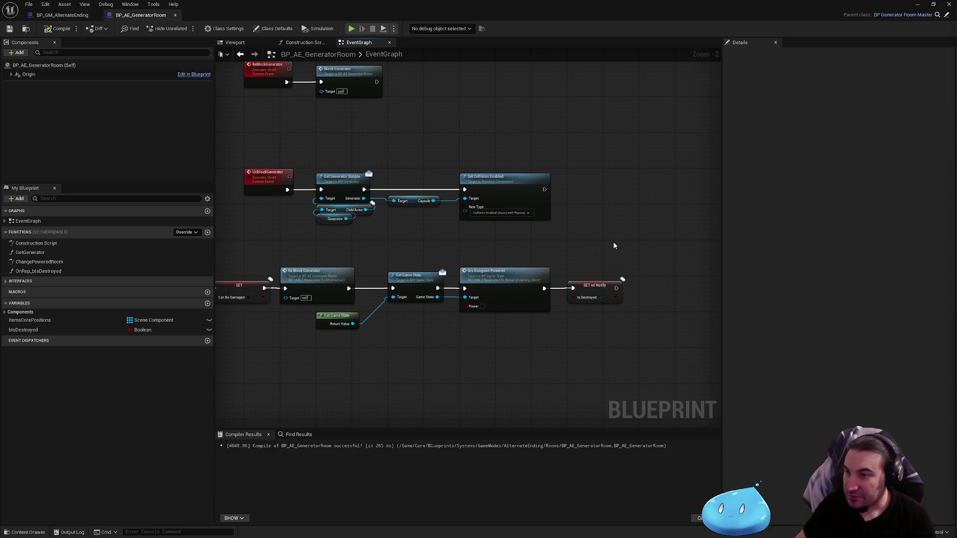
pyautogui.moveTo(525, 227); pyautogui.dragTo(468, 207)
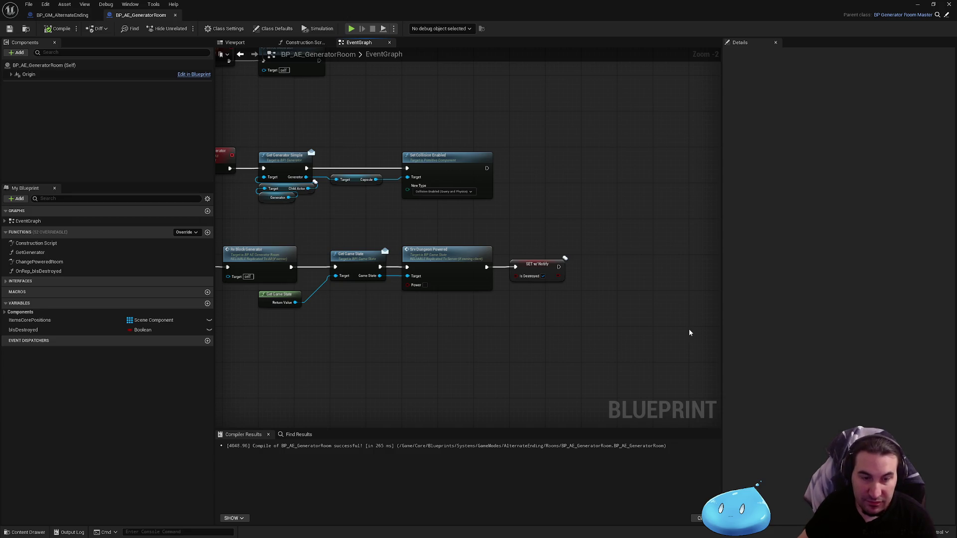
pyautogui.moveTo(676, 328); pyautogui.dragTo(726, 320)
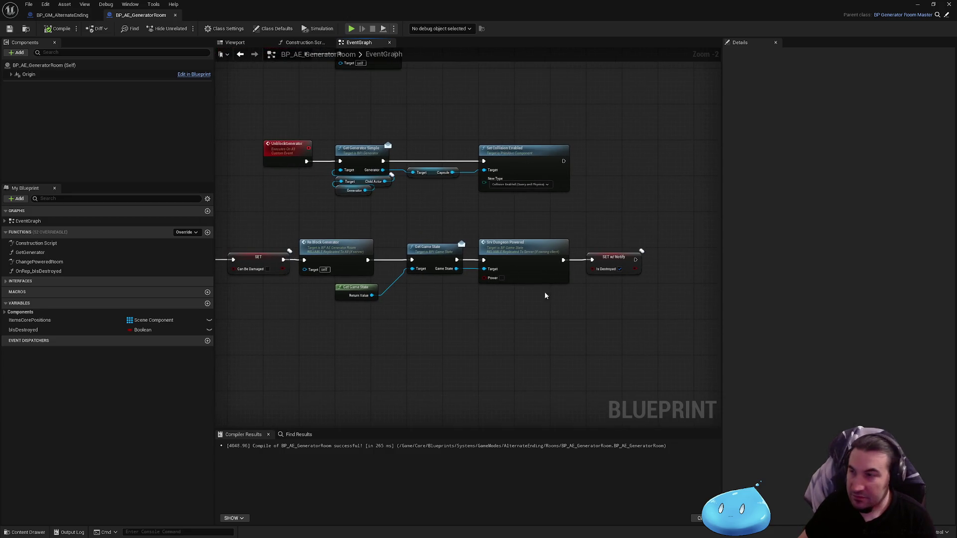
pyautogui.scroll(-1, 641, 293)
pyautogui.scroll(-1, 574, 304)
pyautogui.scroll(-1, 575, 304)
pyautogui.scroll(3, 575, 304)
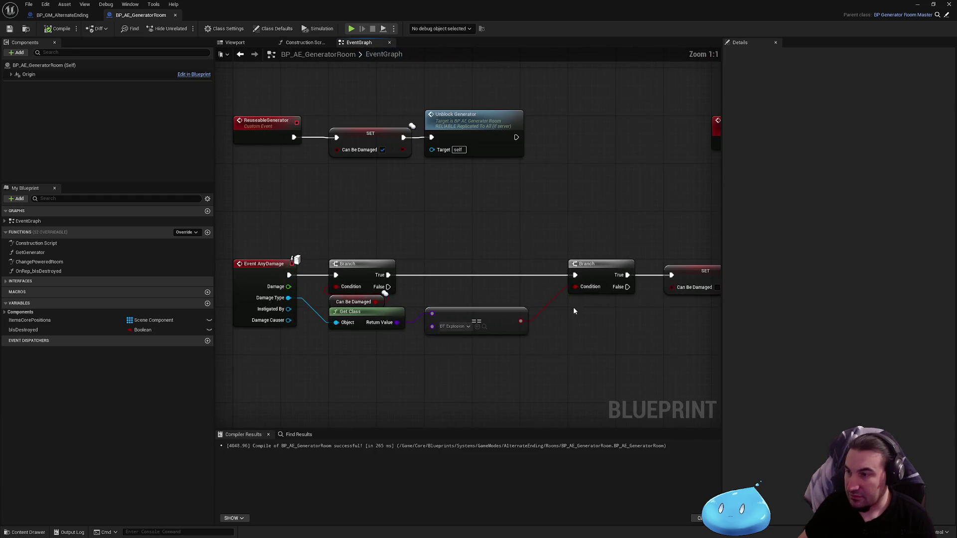
pyautogui.scroll(1, 610, 319)
pyautogui.moveTo(610, 320)
pyautogui.mouseDown()
pyautogui.moveTo(468, 305)
pyautogui.moveTo(378, 278)
pyautogui.mouseUp()
pyautogui.scroll(-2, 389, 285)
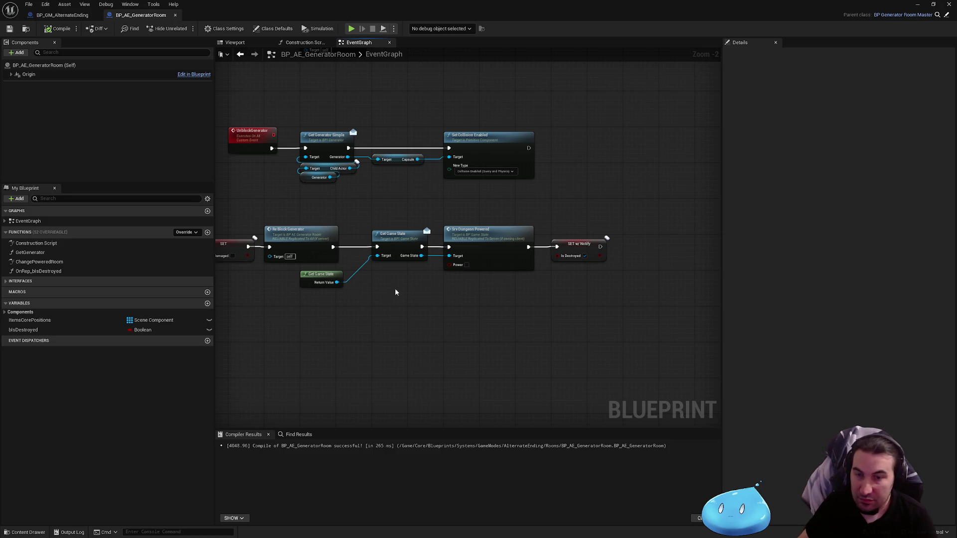
pyautogui.scroll(-2, 397, 299)
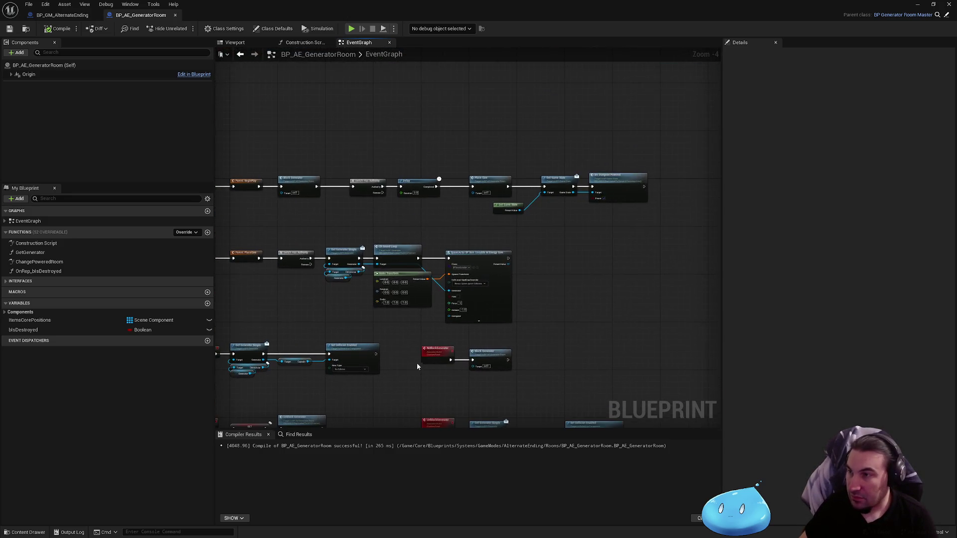
pyautogui.scroll(4, 533, 214)
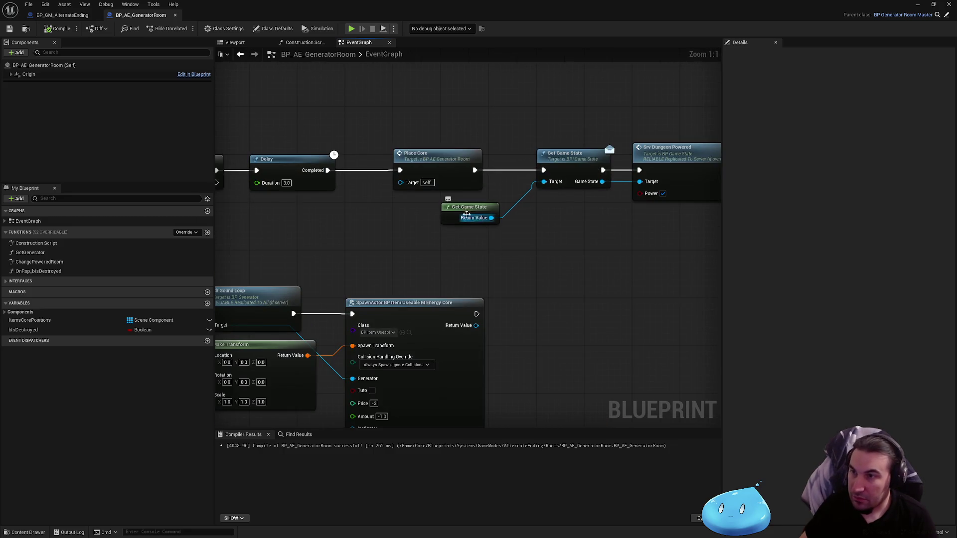
pyautogui.moveTo(337, 228); pyautogui.dragTo(572, 247)
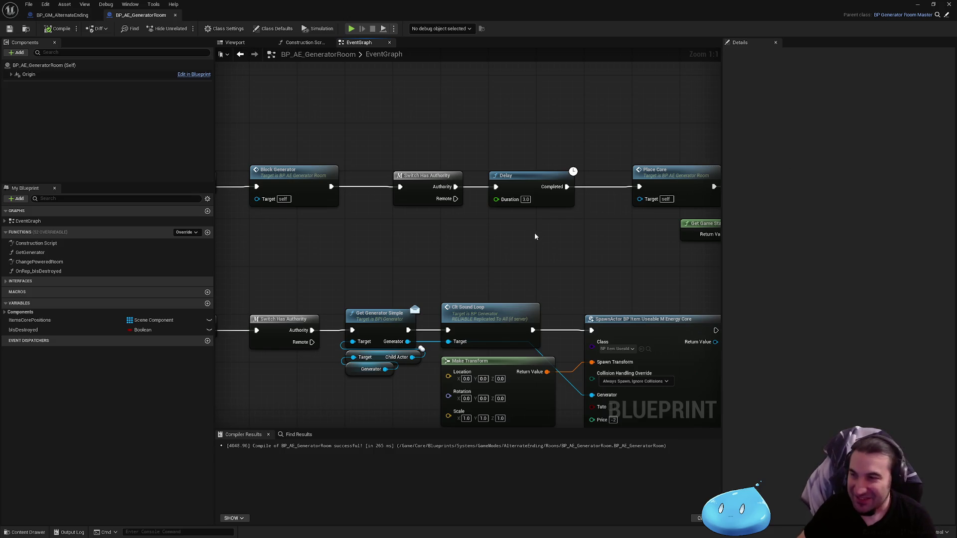
# Review the Block Generator and energy core spawn chain, then switch to BP_GM_AlternateEnding.
pyautogui.moveTo(534, 232)
pyautogui.mouseDown()
pyautogui.moveTo(480, 204)
pyautogui.moveTo(633, 177)
pyautogui.mouseUp()
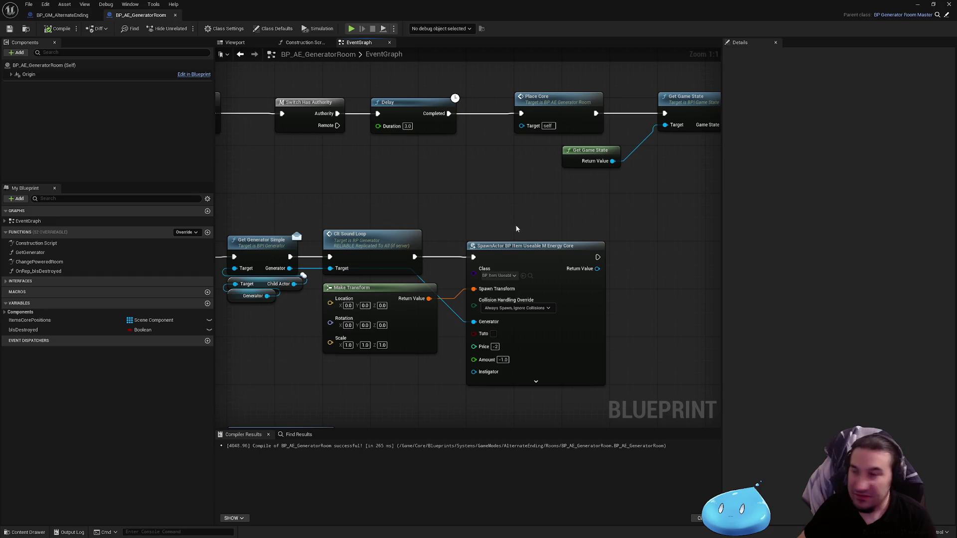
pyautogui.scroll(-2, 512, 187)
pyautogui.moveTo(511, 188); pyautogui.dragTo(611, 130)
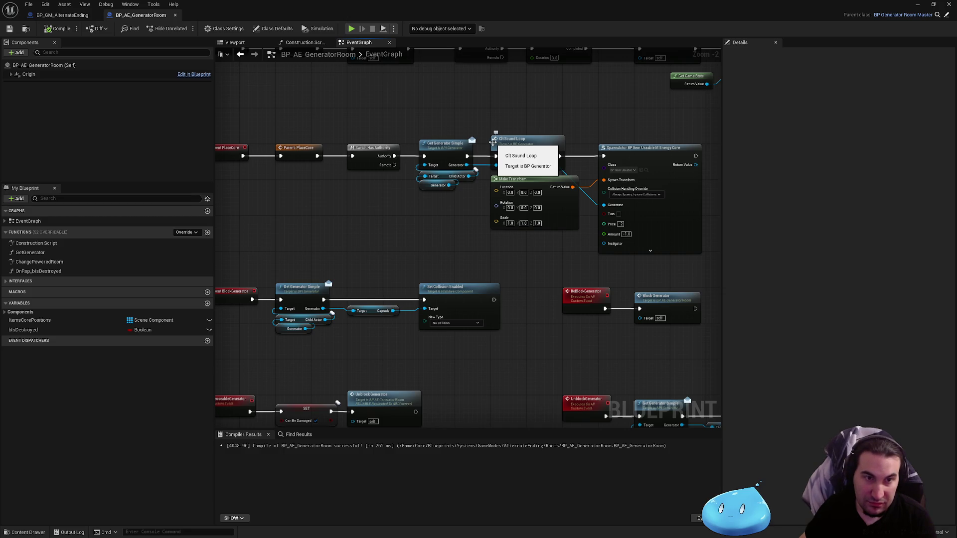
pyautogui.scroll(-2, 494, 141)
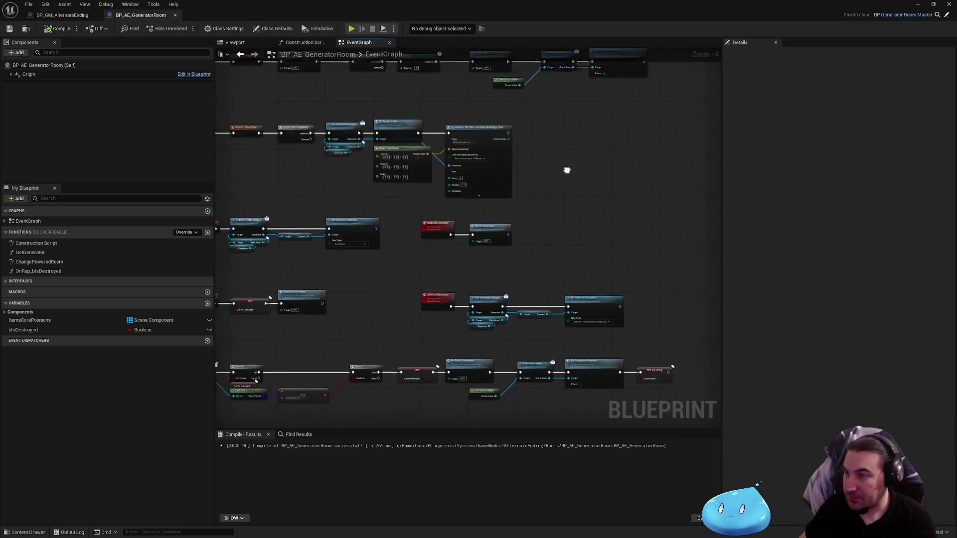
pyautogui.moveTo(489, 206)
pyautogui.mouseDown()
pyautogui.moveTo(635, 163)
pyautogui.moveTo(572, 269)
pyautogui.moveTo(481, 139)
pyautogui.mouseUp()
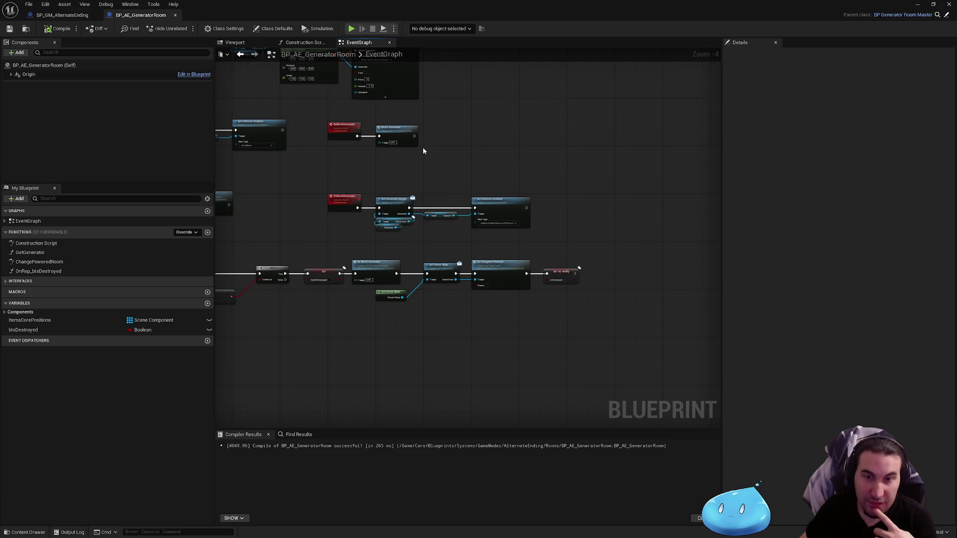
pyautogui.moveTo(438, 153); pyautogui.dragTo(454, 199)
pyautogui.scroll(1, 454, 199)
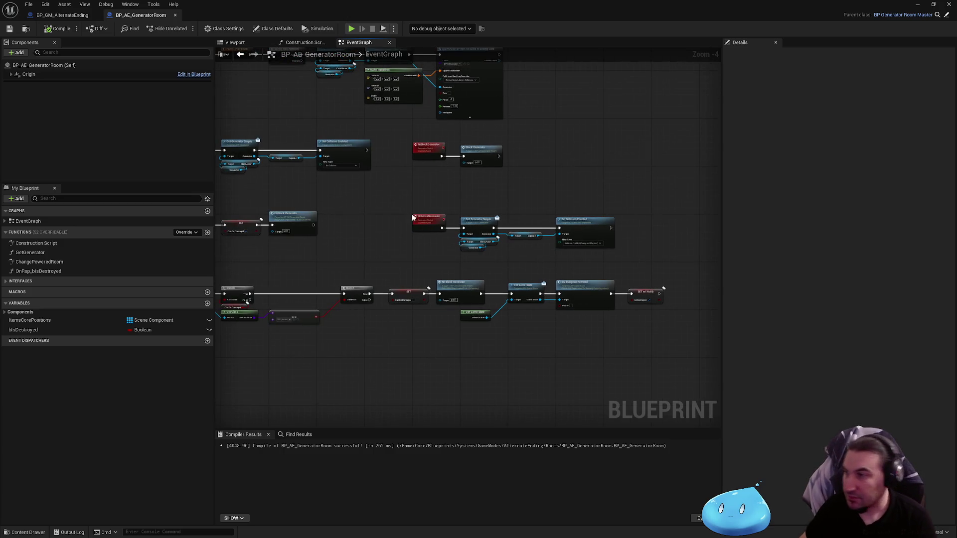
pyautogui.scroll(1, 449, 229)
pyautogui.click(64, 16)
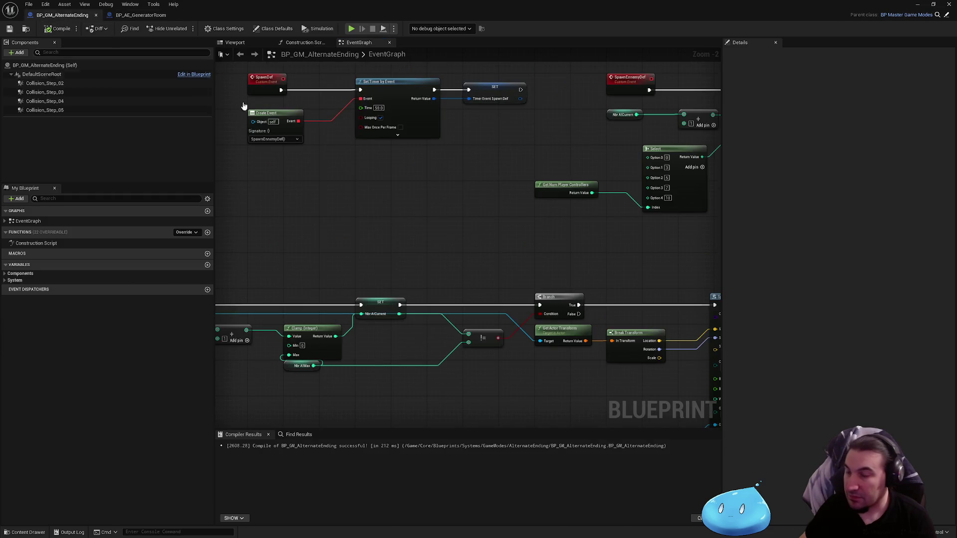
pyautogui.scroll(-2, 341, 192)
pyautogui.moveTo(234, 175)
pyautogui.mouseDown()
pyautogui.moveTo(396, 226)
pyautogui.moveTo(392, 252)
pyautogui.mouseUp()
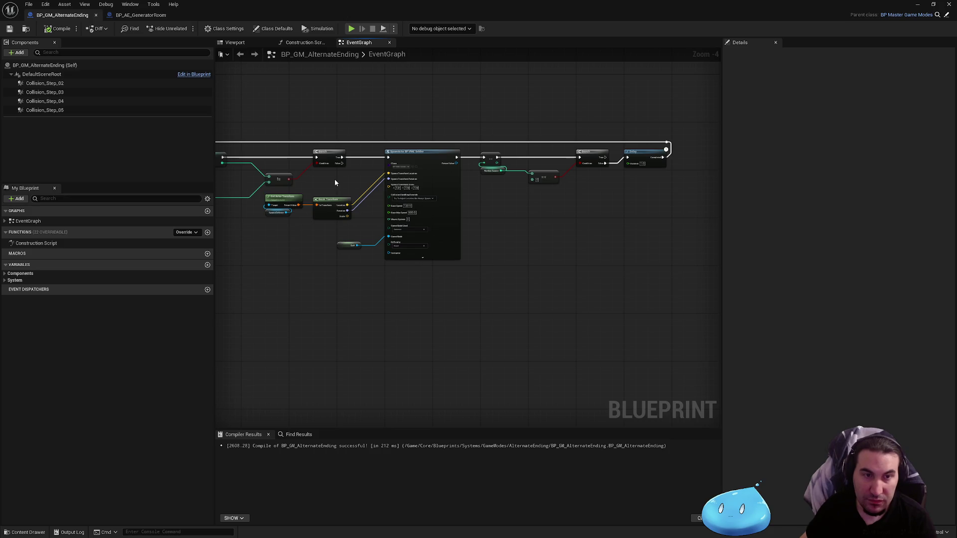
pyautogui.moveTo(366, 204); pyautogui.dragTo(560, 260)
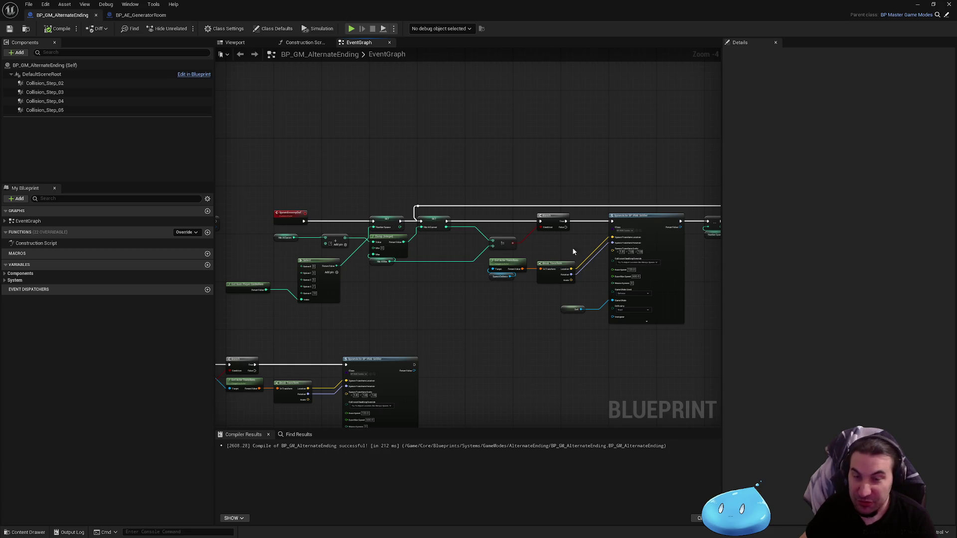
# Shrink the blueprint editor window downward to reveal the level viewport above it.
pyautogui.moveTo(514, 143); pyautogui.dragTo(299, 125)
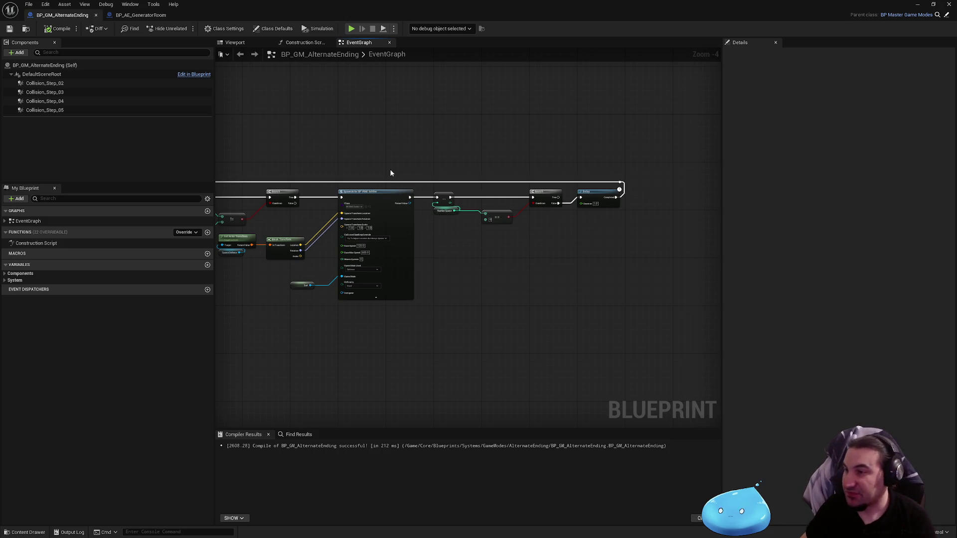
pyautogui.moveTo(394, 163); pyautogui.dragTo(602, 198)
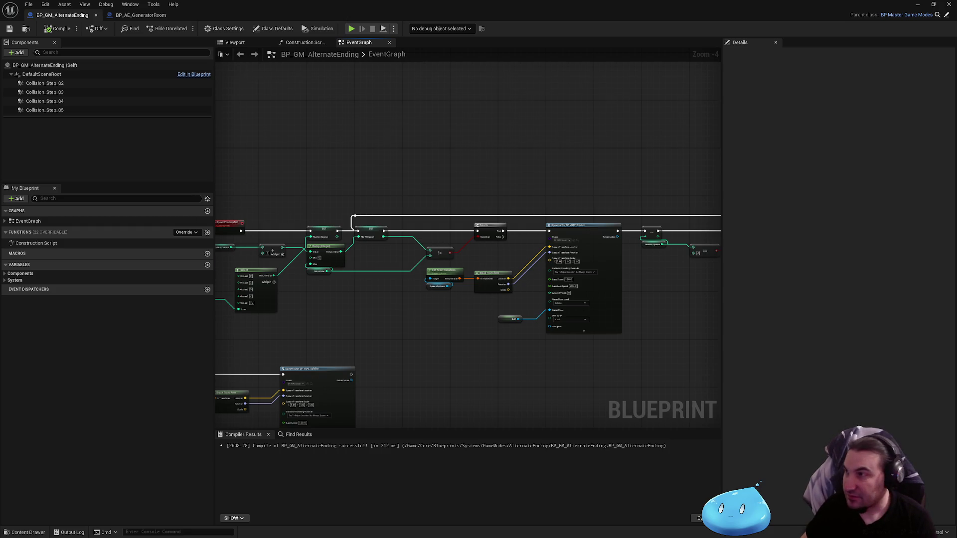
pyautogui.scroll(-2, 530, 188)
pyautogui.scroll(-1, 466, 320)
pyautogui.scroll(-1, 530, 272)
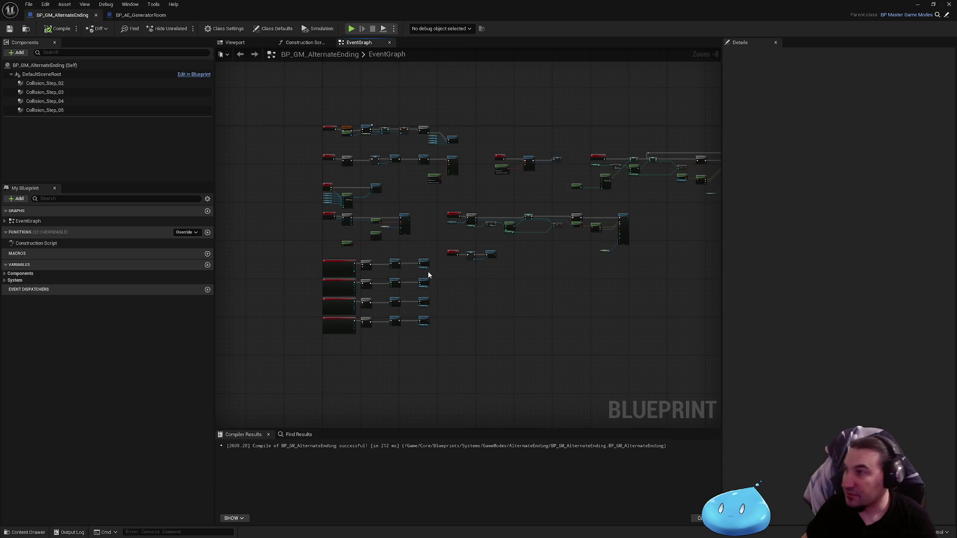
pyautogui.moveTo(534, 14); pyautogui.dragTo(347, 497)
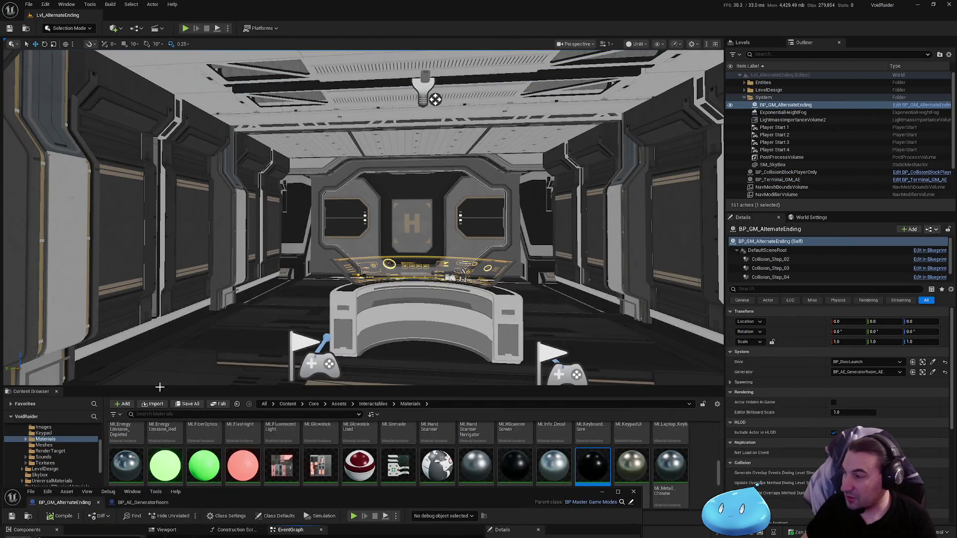
pyautogui.scroll(5, 45, 449)
# Browse into the Core Assets folder to list the crate materials.
pyautogui.keyDown('ctrl'); pyautogui.click(45, 481); pyautogui.keyUp('ctrl')
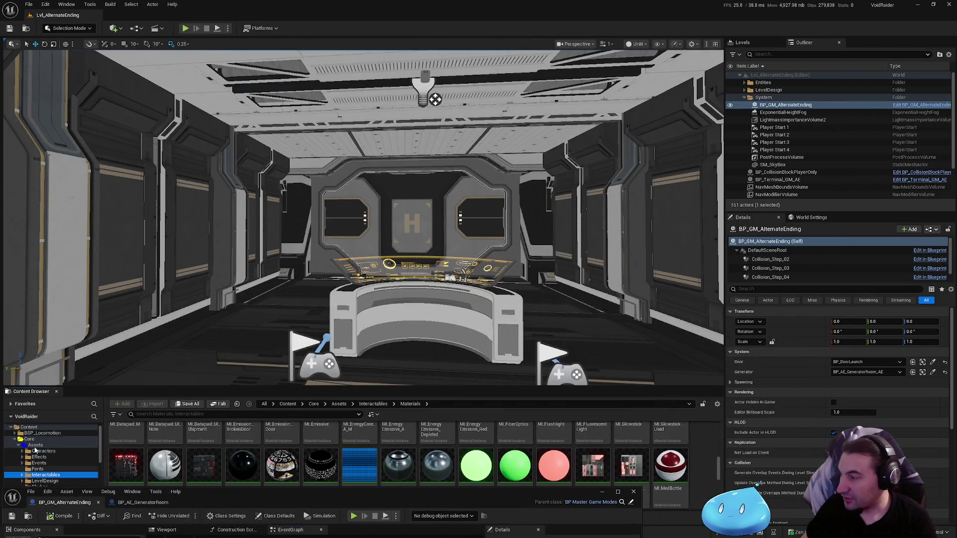
pyautogui.click(18, 451)
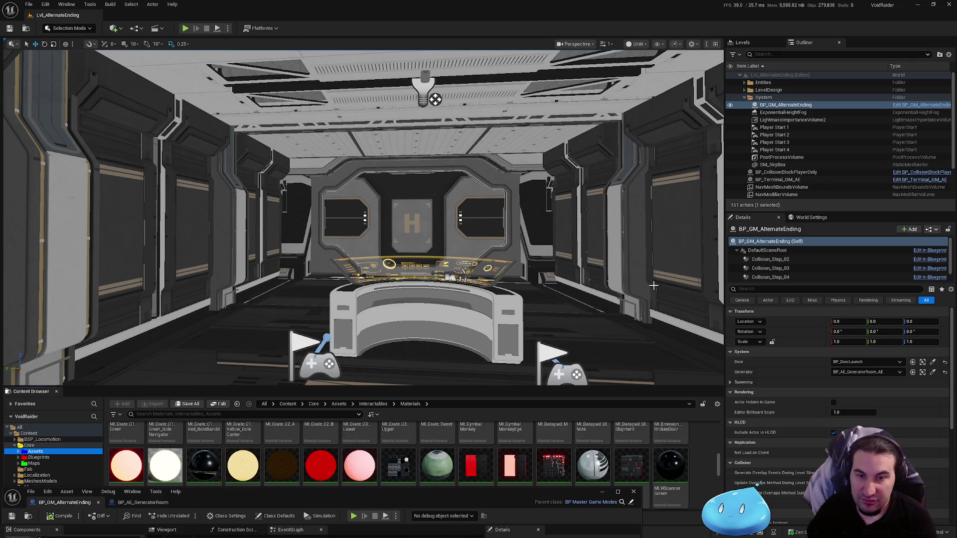
# Fly the viewport camera across the room and in close to the yellow console.
pyautogui.moveTo(649, 286); pyautogui.dragTo(718, 286)
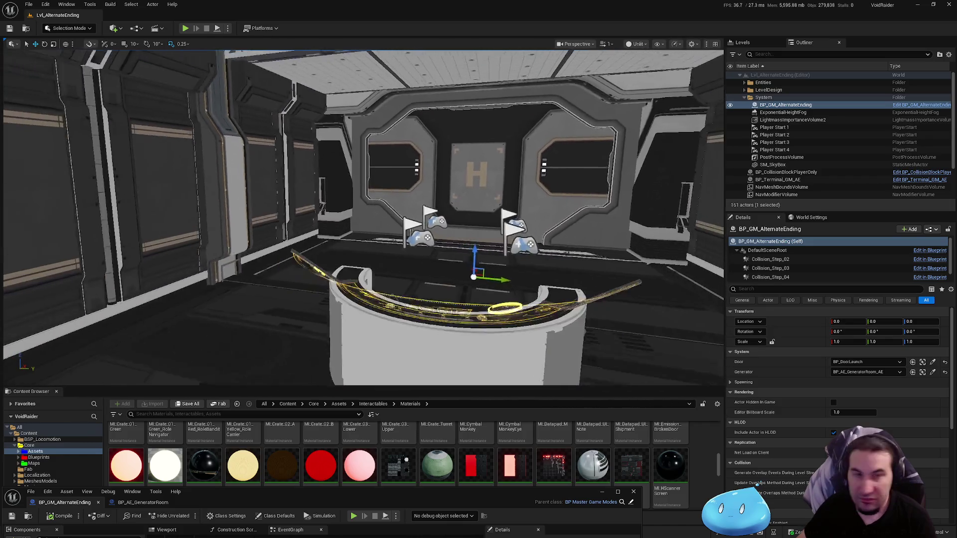
pyautogui.moveTo(718, 286); pyautogui.dragTo(645, 283)
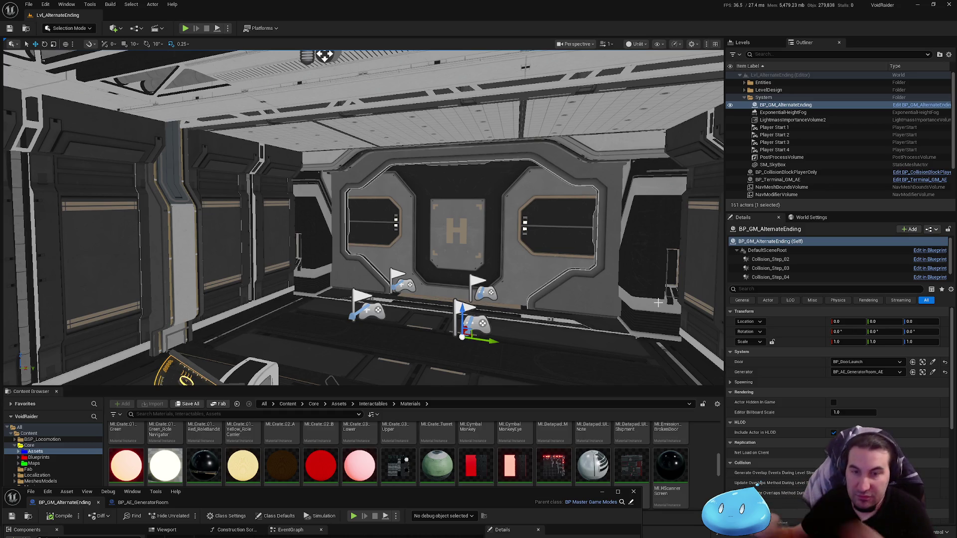
pyautogui.press('a')
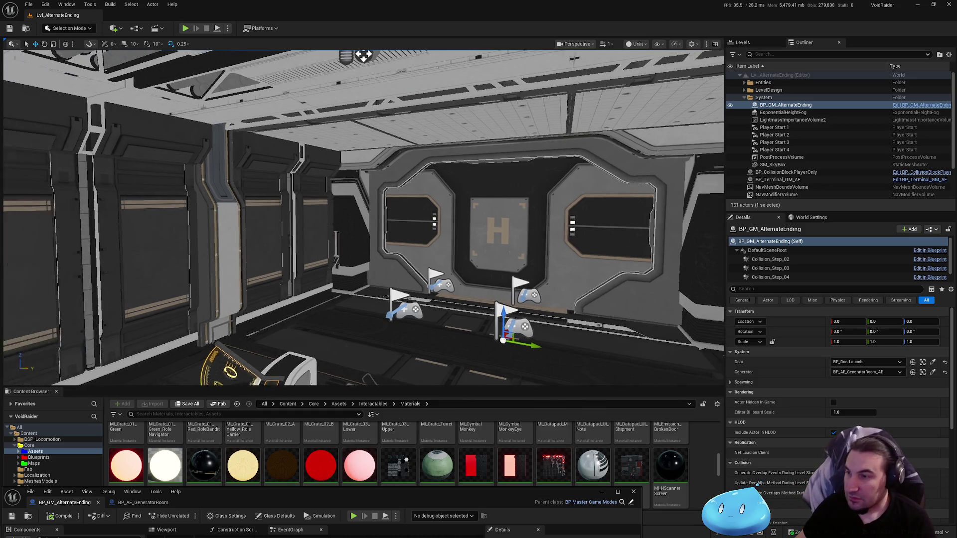
pyautogui.press('d')
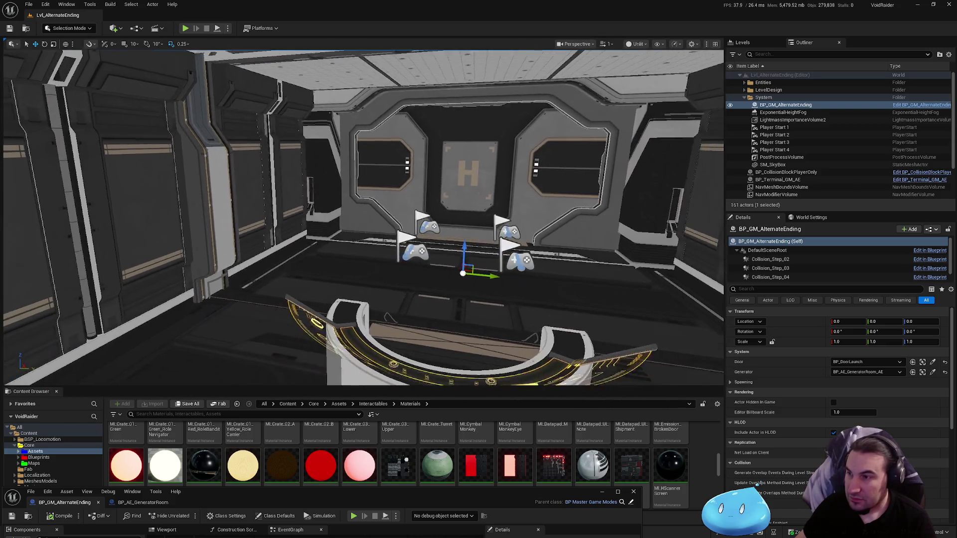
pyautogui.press('w')
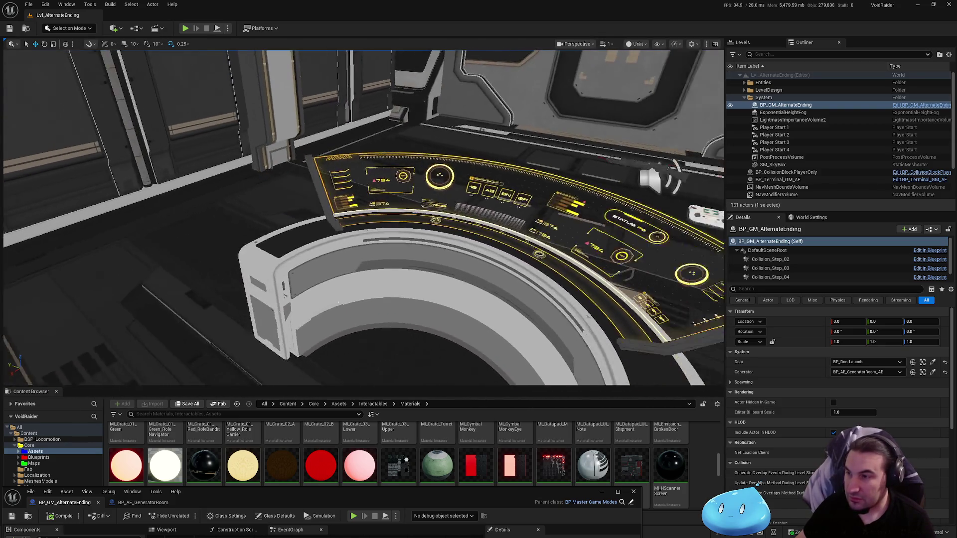
# Select the SM_Terminal_A console and frame it at the viewport centre.
pyautogui.click(522, 262)
pyautogui.press('s')
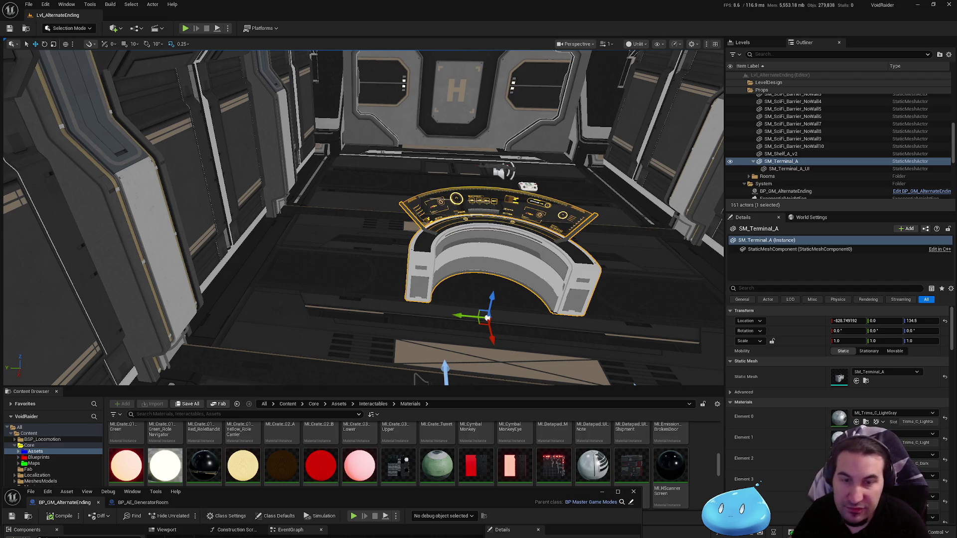
pyautogui.press('d')
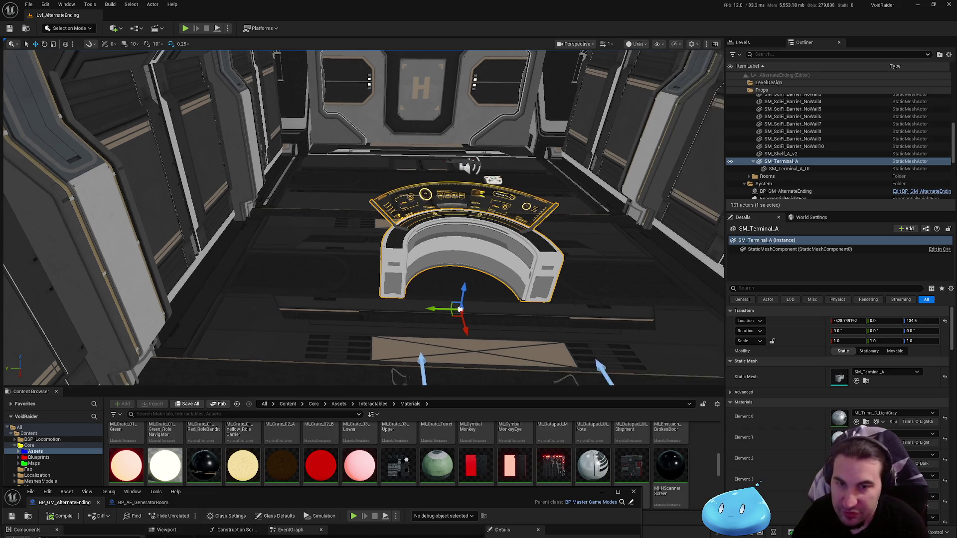
pyautogui.press('w')
pyautogui.press('d')
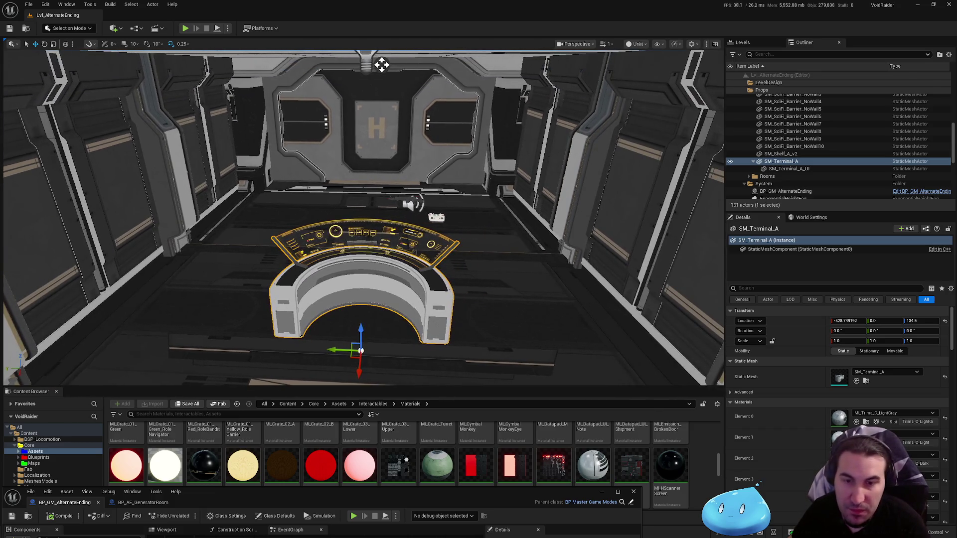
pyautogui.press('a')
pyautogui.press('w')
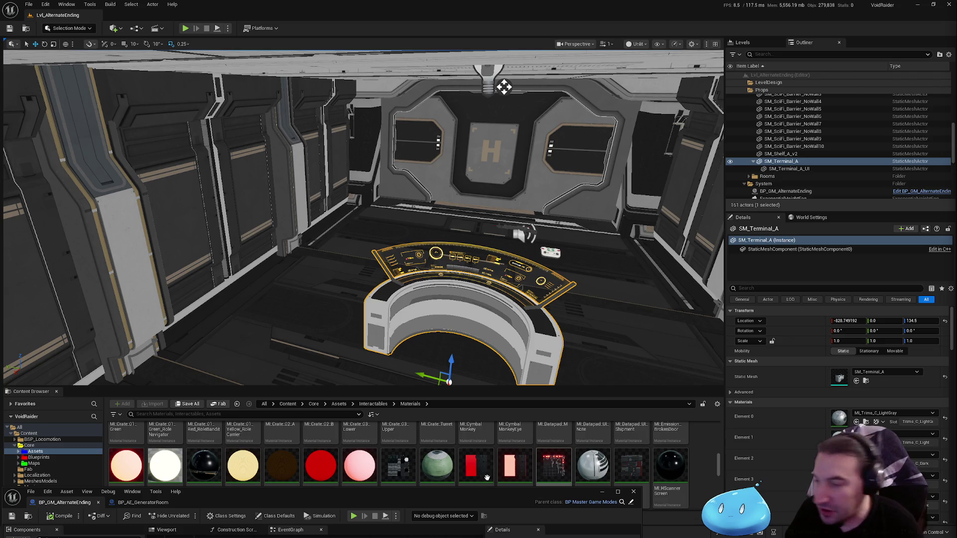
pyautogui.press('super')
pyautogui.press('super')
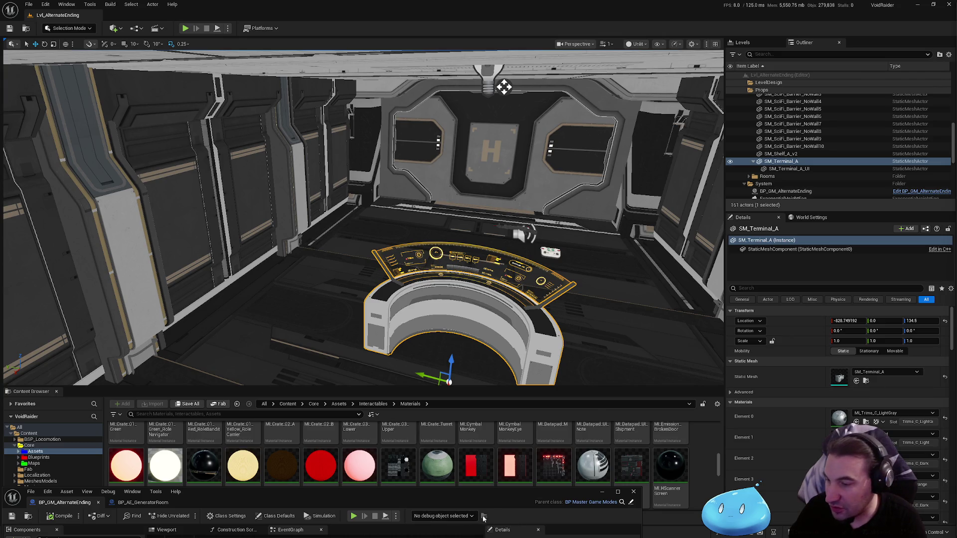
pyautogui.press('super')
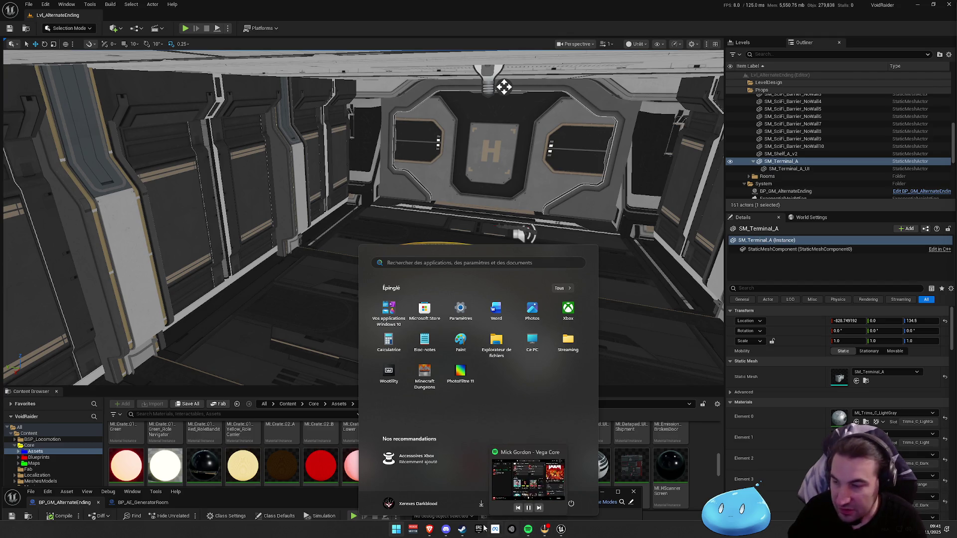
pyautogui.click(544, 530)
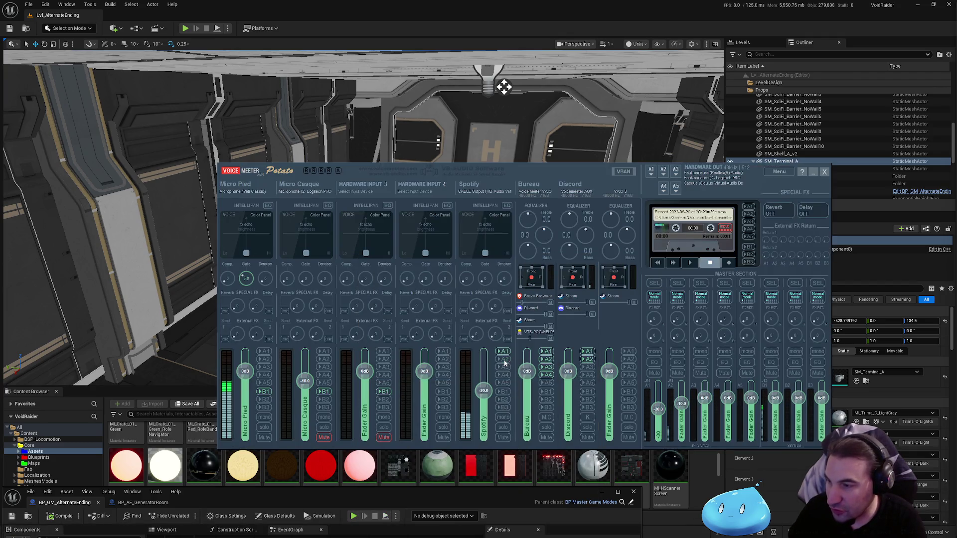
pyautogui.click(839, 221)
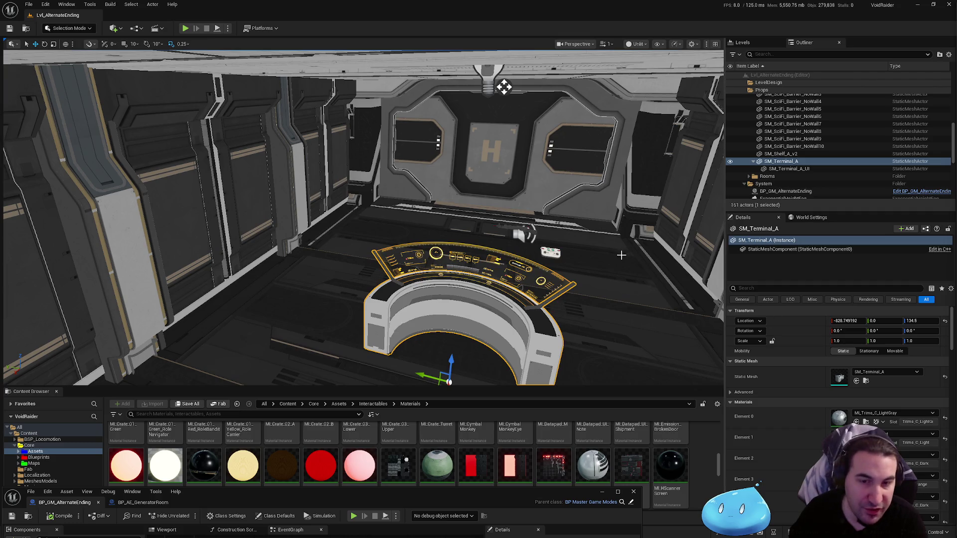
# Enlarge the BP_GM_AlternateEnding editor over the viewport to show its EventGraph.
pyautogui.moveTo(592, 272); pyautogui.dragTo(530, 406)
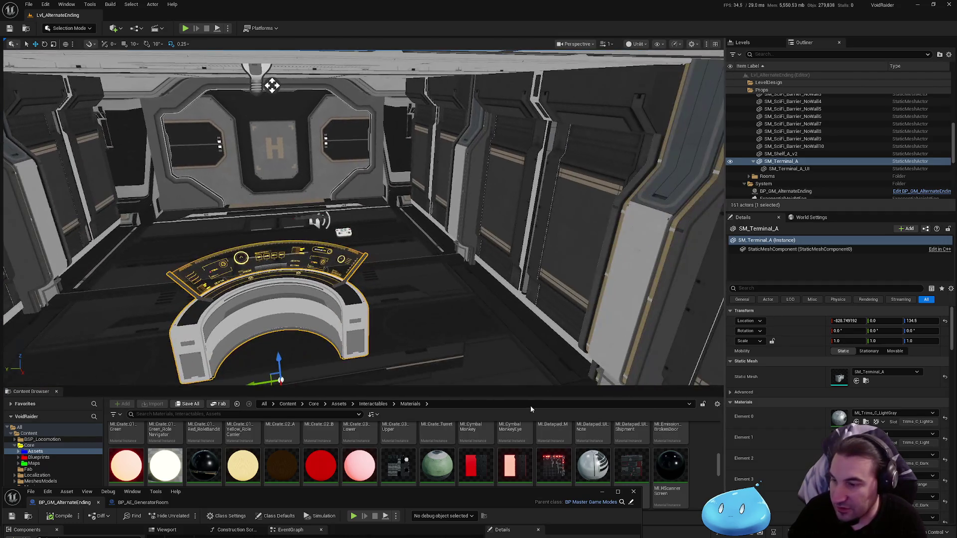
pyautogui.moveTo(454, 500)
pyautogui.mouseDown()
pyautogui.moveTo(508, 203)
pyautogui.moveTo(483, 463)
pyautogui.mouseUp()
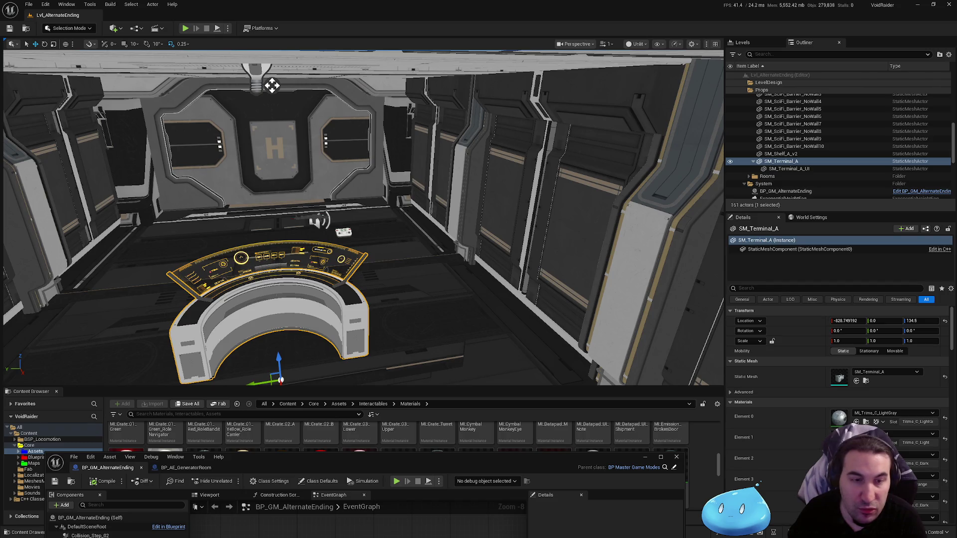
pyautogui.moveTo(532, 461)
pyautogui.mouseDown()
pyautogui.moveTo(593, 423)
pyautogui.moveTo(567, 399)
pyautogui.mouseUp()
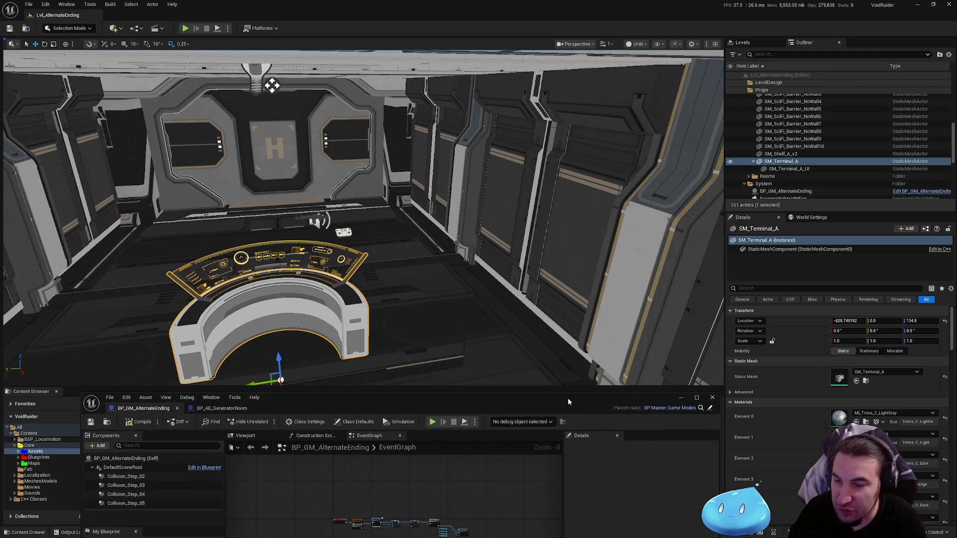
pyautogui.press('super')
pyautogui.click(456, 248)
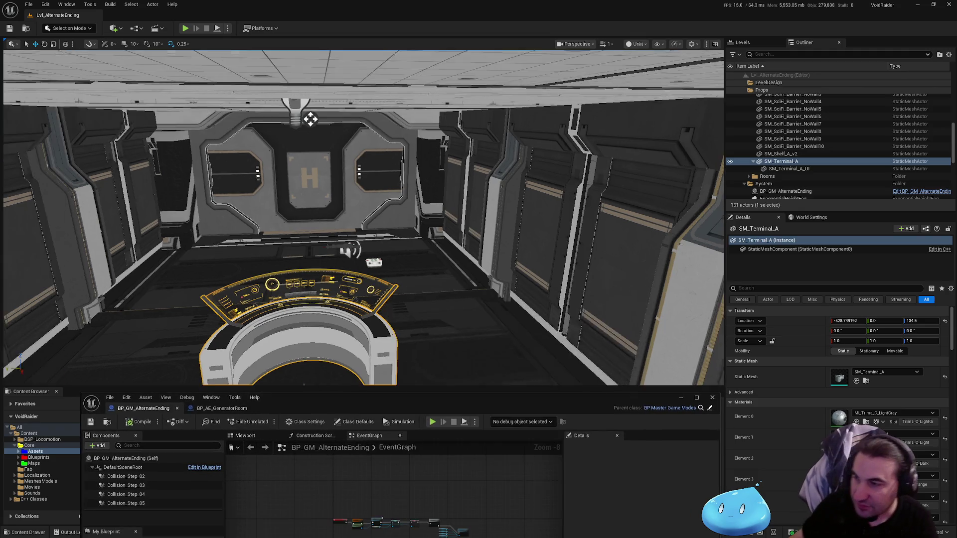
pyautogui.scroll(3, 477, 239)
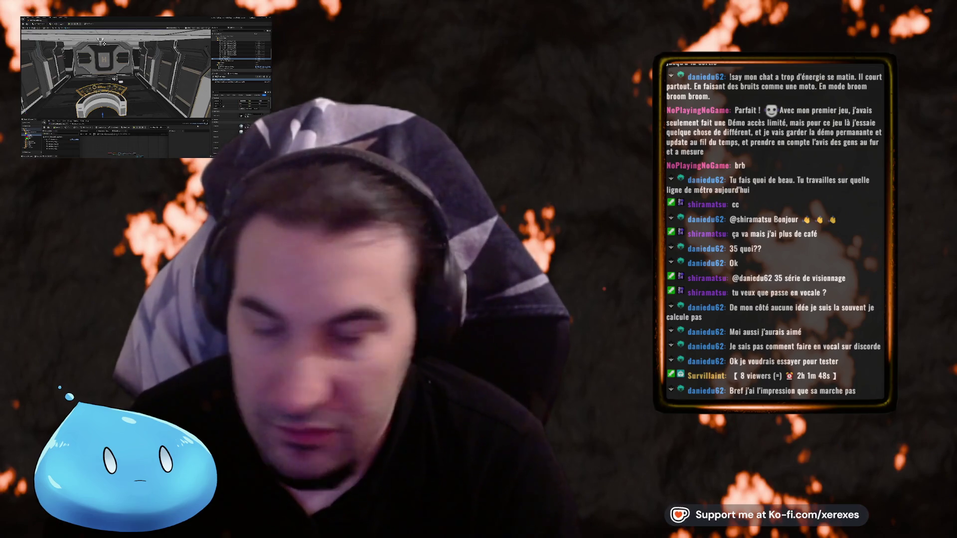
pyautogui.press('super')
pyautogui.press('Escape')
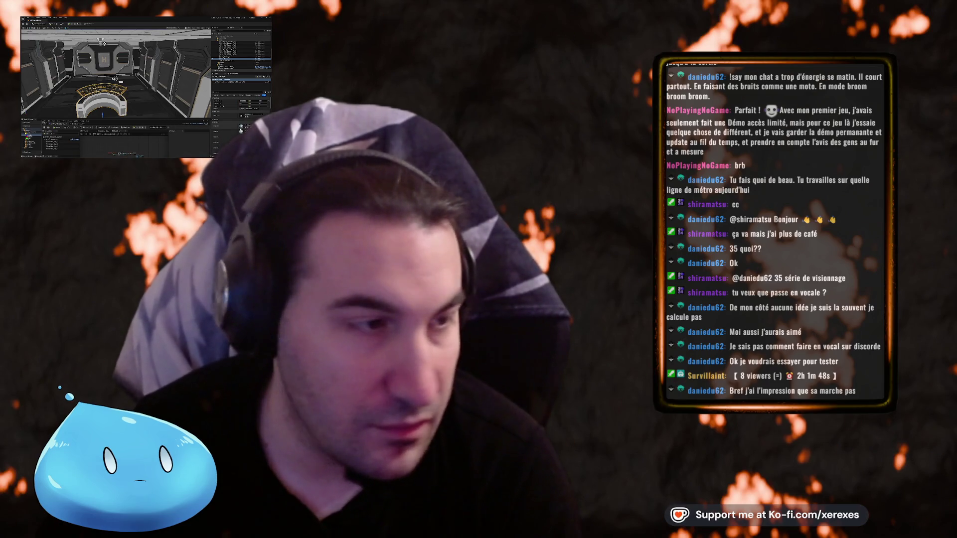
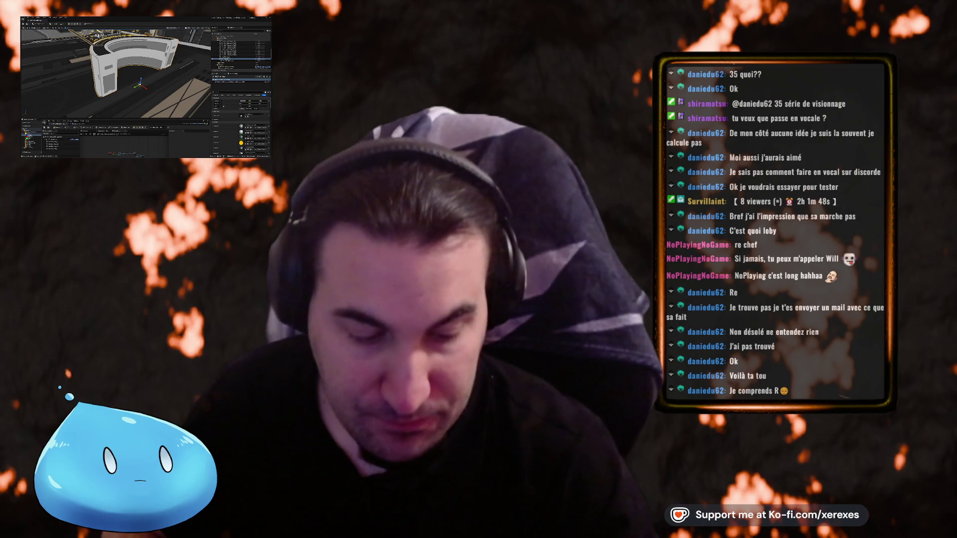
# Browse into an asset folder and its subfolder, then select the next material item.
pyautogui.press('super')
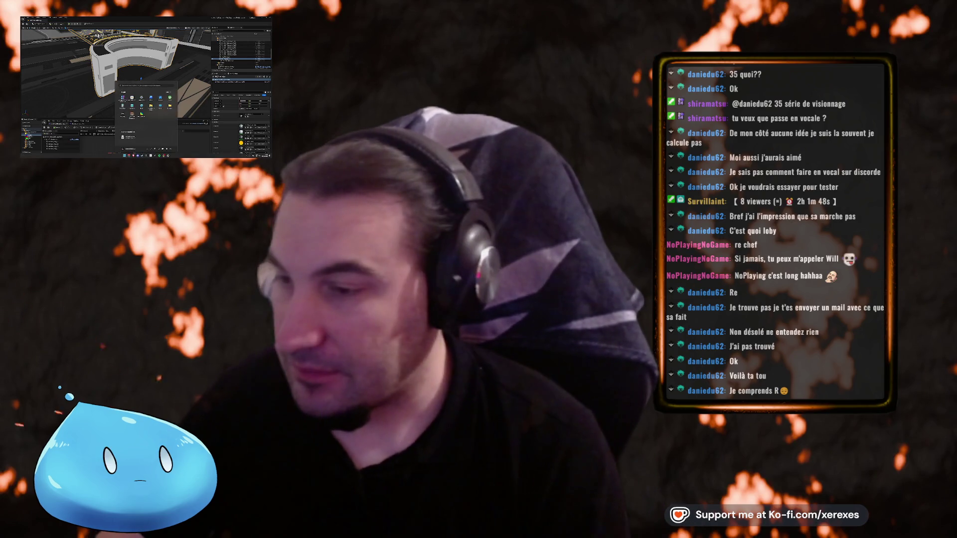
pyautogui.press('Escape')
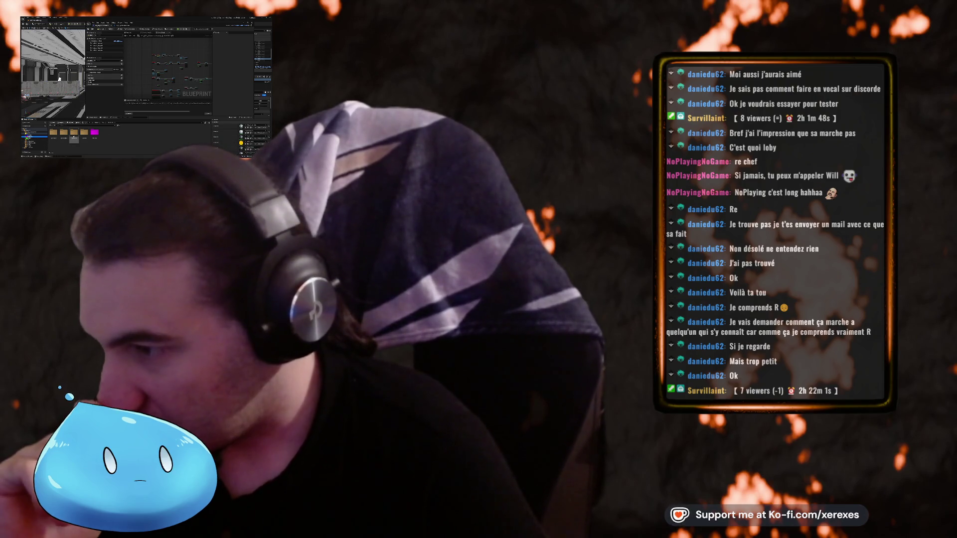
pyautogui.doubleClick(63, 124)
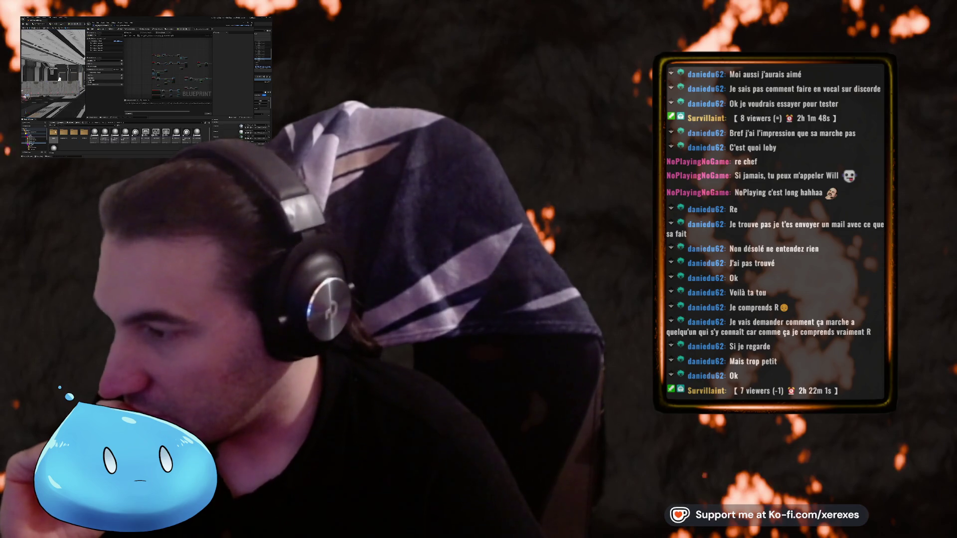
pyautogui.doubleClick(64, 133)
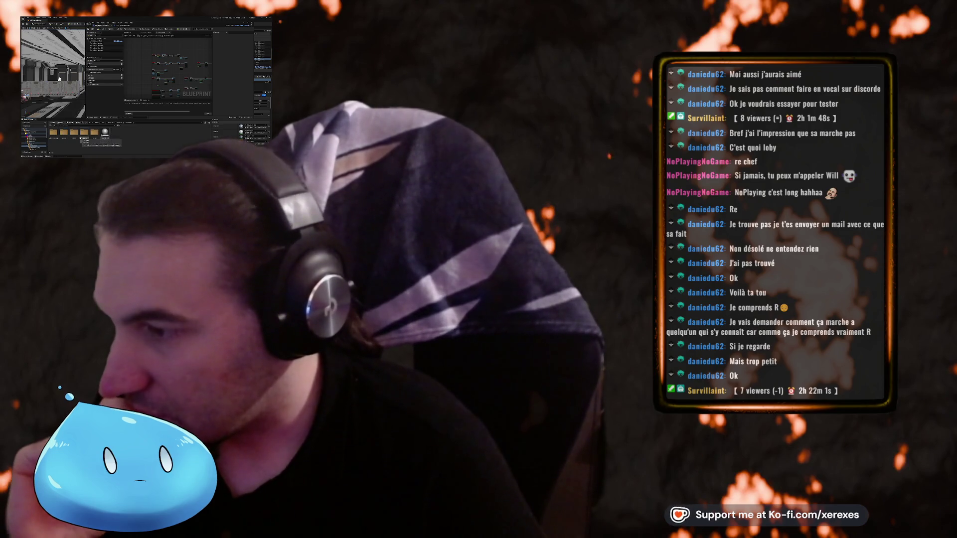
pyautogui.click(64, 137)
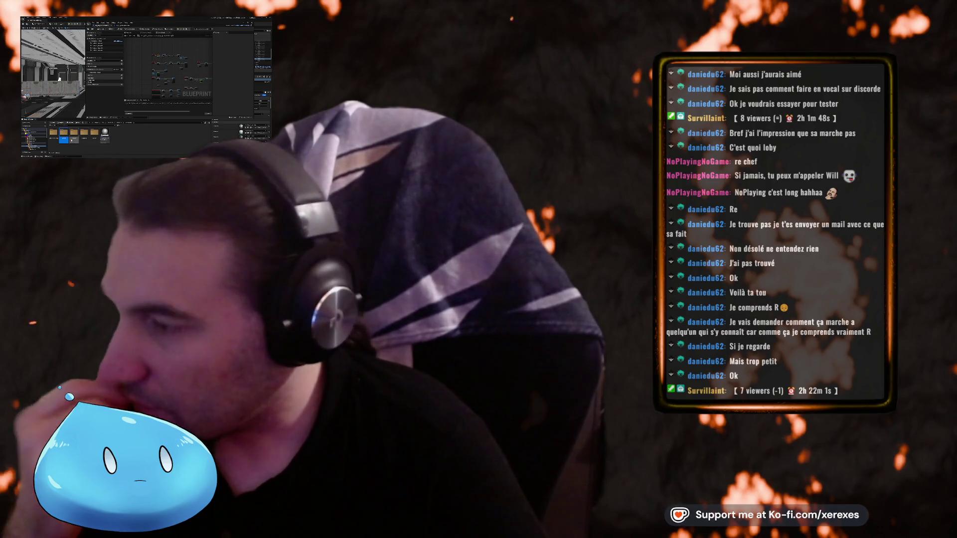
pyautogui.press('Right')
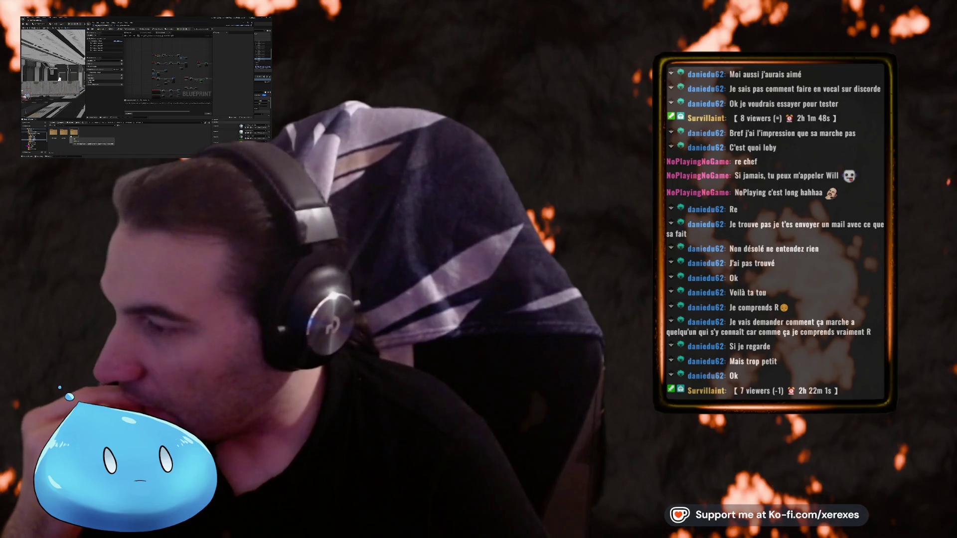